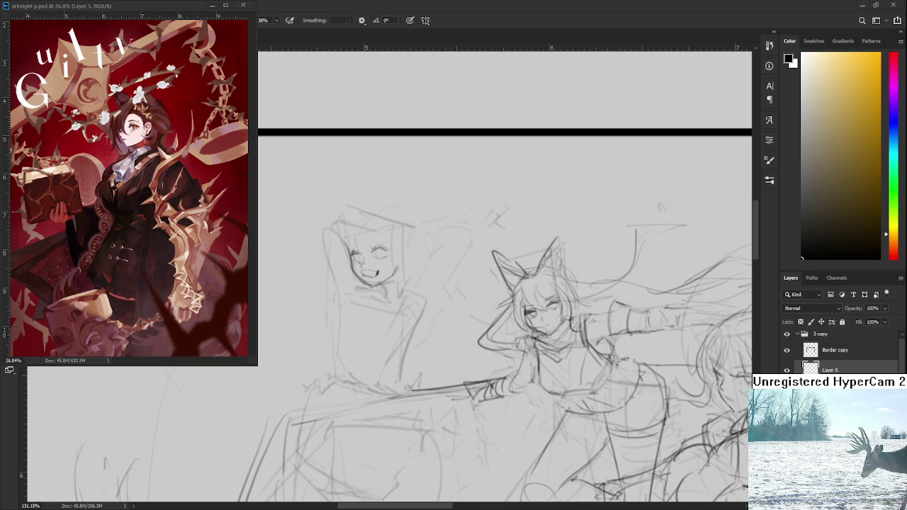
- Erase the mouth lines on the left character's face
drag(384, 294, 415, 354)
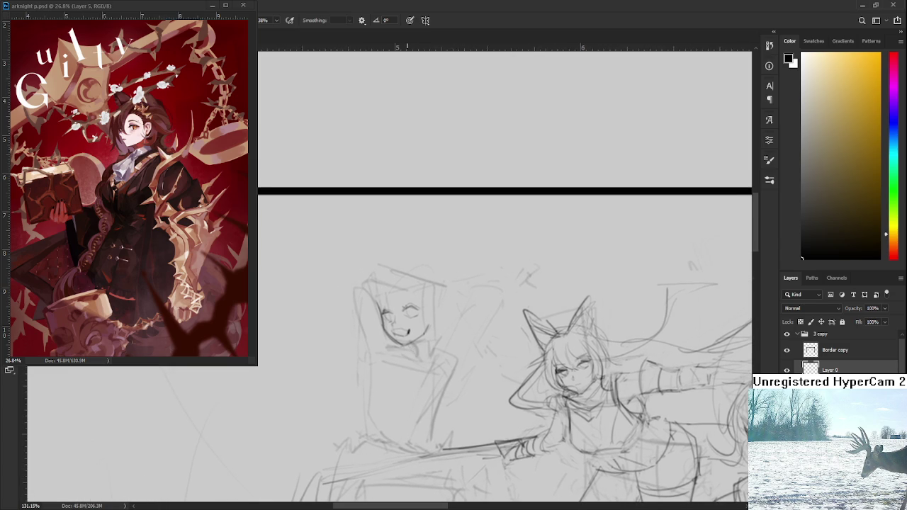
scroll(414, 347, up, 2)
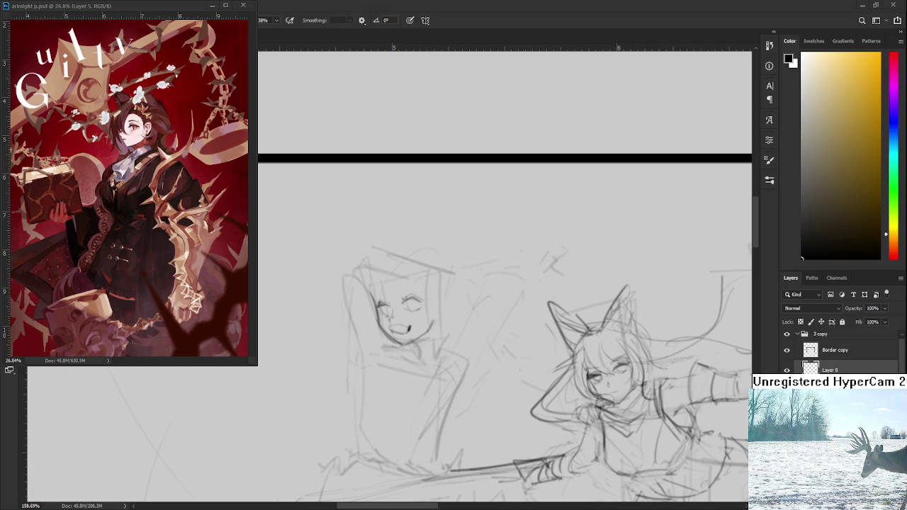
key(e)
drag(385, 324, 404, 330)
scroll(404, 319, up, 5)
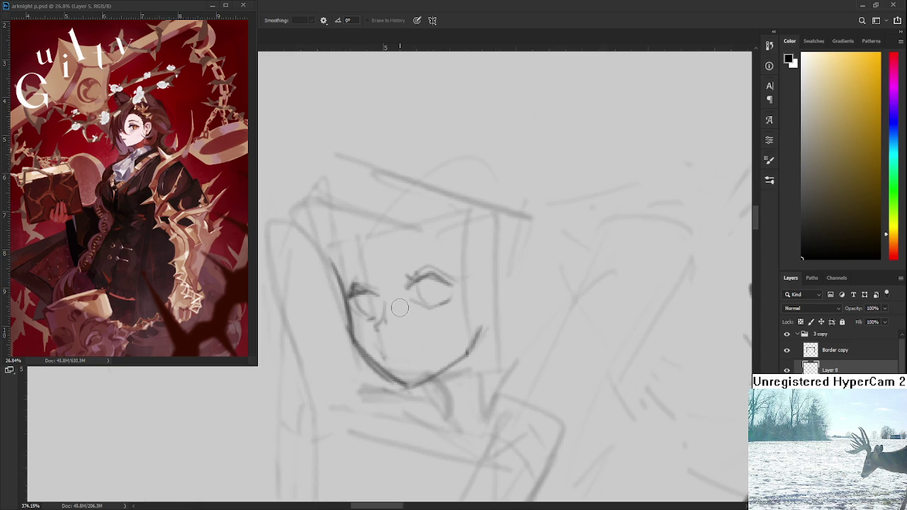
- Draw curved strokes beside the left eye and lighten the faint stroke under the chin
key(b)
drag(374, 294, 372, 333)
key(e)
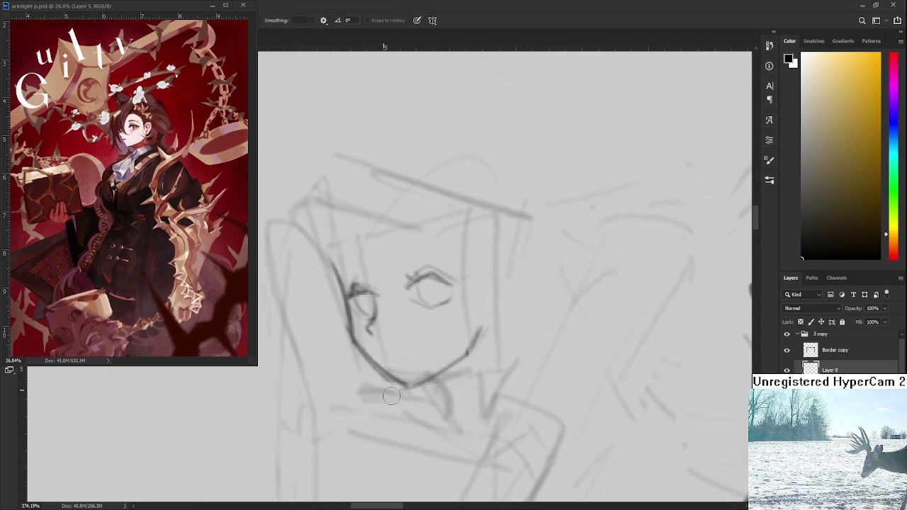
drag(361, 370, 370, 388)
- Add small strokes to the left eye, lashes over the right eye, and a stroke under the mouth
drag(401, 334, 413, 355)
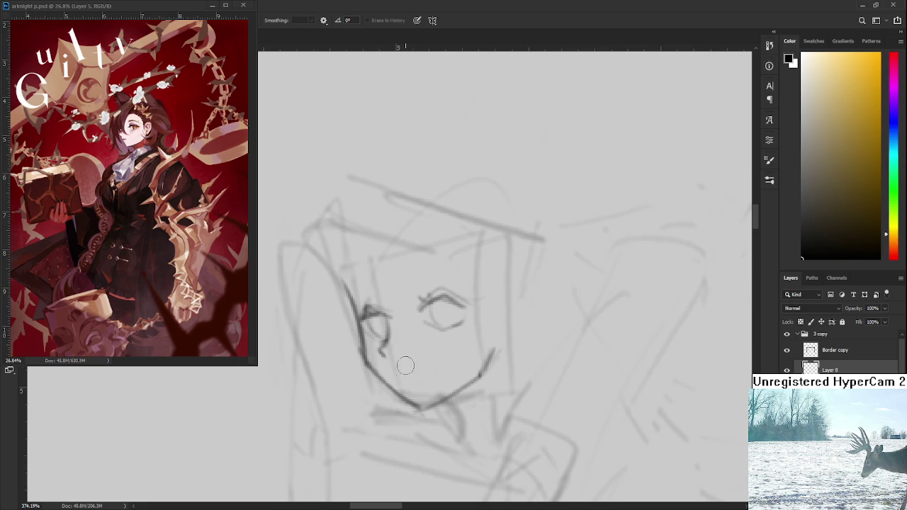
mouse_move(366, 316)
mouse_down()
mouse_move(372, 328)
mouse_move(382, 310)
mouse_move(467, 293)
mouse_up()
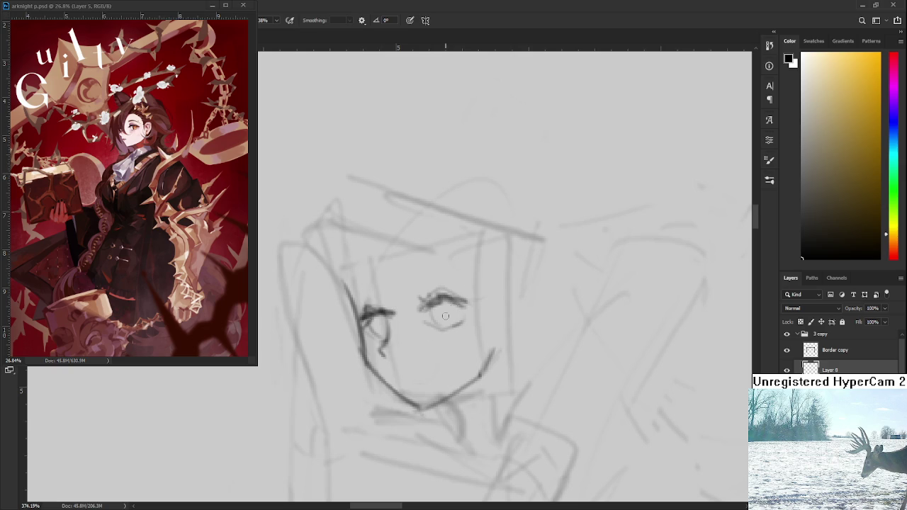
mouse_move(399, 364)
mouse_down()
mouse_move(394, 339)
mouse_move(401, 357)
mouse_move(455, 331)
mouse_up()
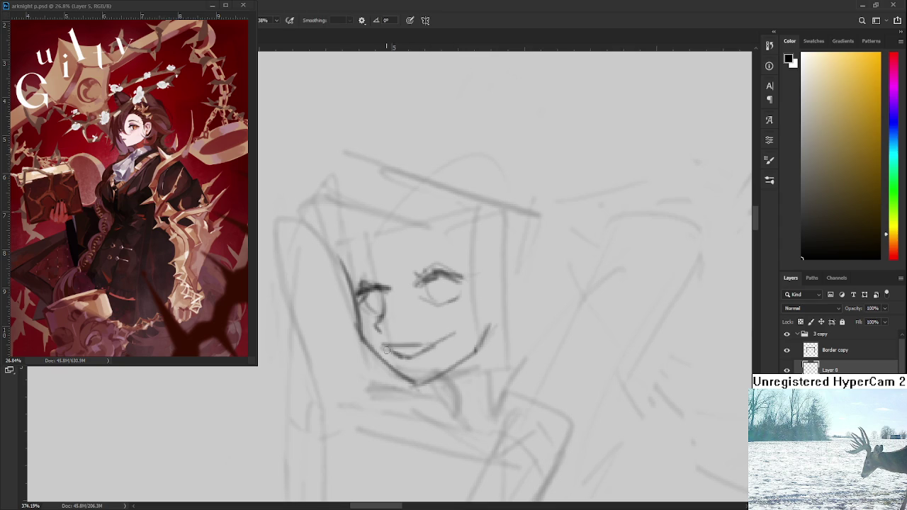
key(e)
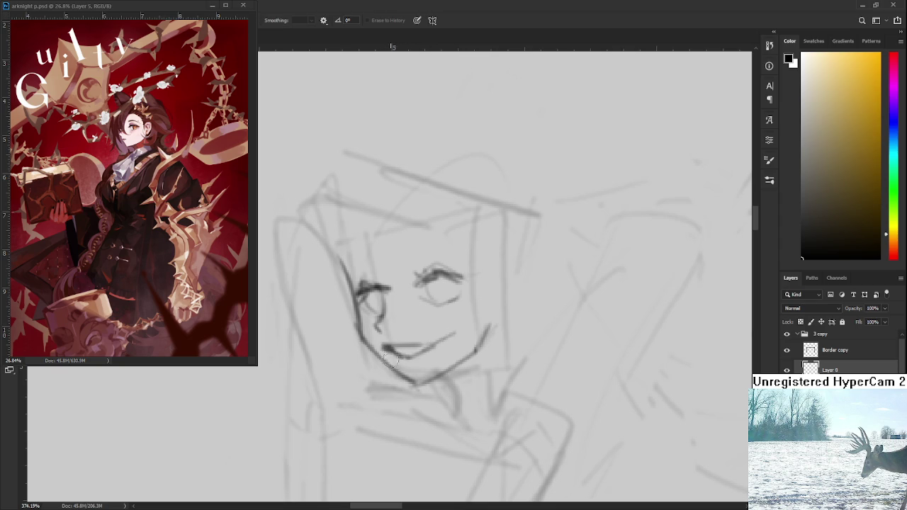
key(b)
drag(398, 354, 428, 345)
- Zoom out and reposition the view to see the full sketch
scroll(372, 231, down, 2)
scroll(372, 231, down, 2)
scroll(372, 231, down, 1)
scroll(372, 231, down, 2)
drag(466, 290, 432, 269)
scroll(425, 269, up, 1)
scroll(415, 268, up, 1)
scroll(400, 266, up, 1)
scroll(386, 265, up, 1)
scroll(382, 265, up, 1)
key(e)
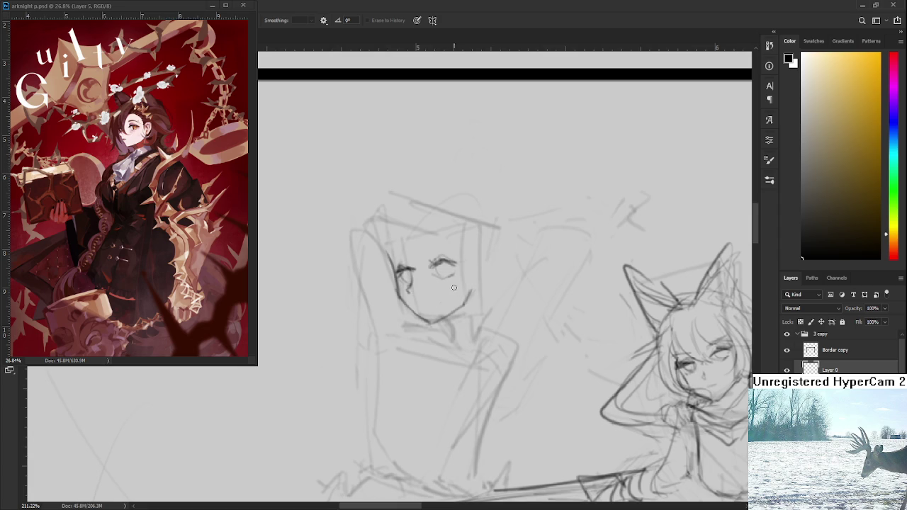
- Lasso the left character's eye features and shrink them with Free Transform
key(space)
drag(419, 297, 465, 287)
key(ctrl+t)
drag(465, 251, 459, 264)
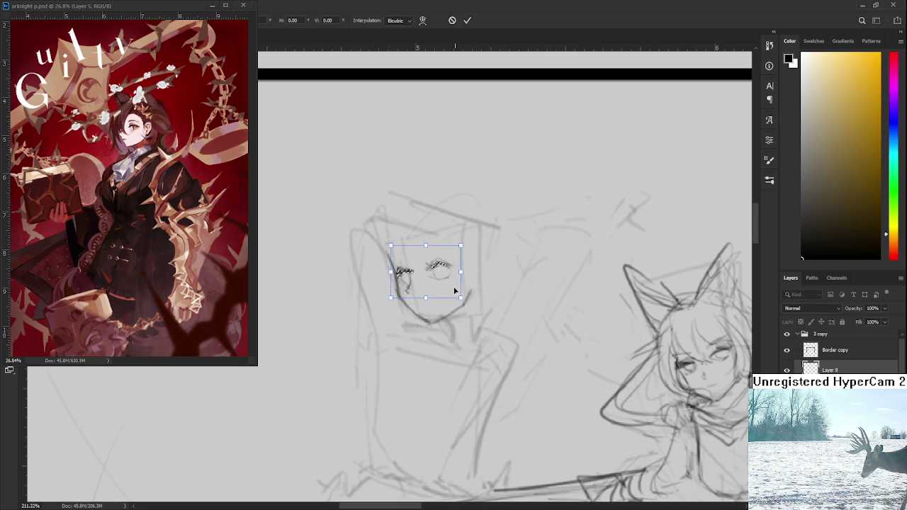
key(Return)
key(ctrl+d)
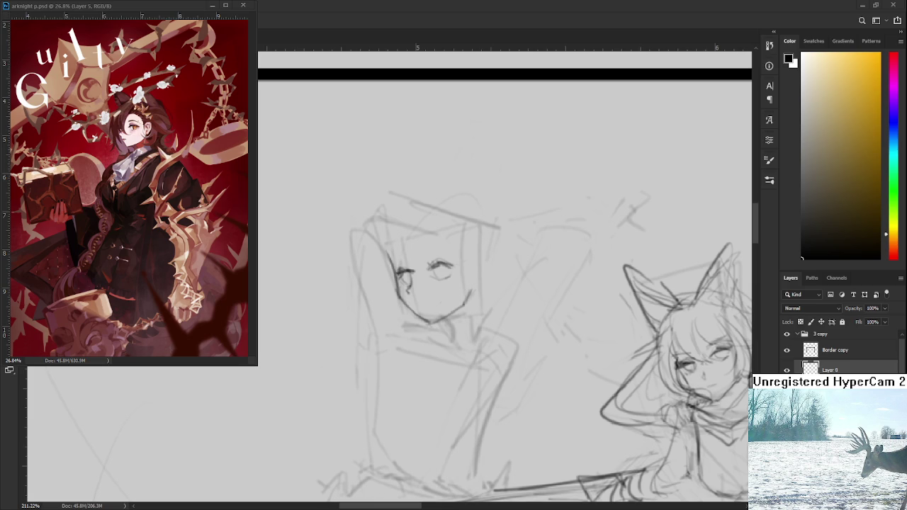
scroll(449, 274, up, 5)
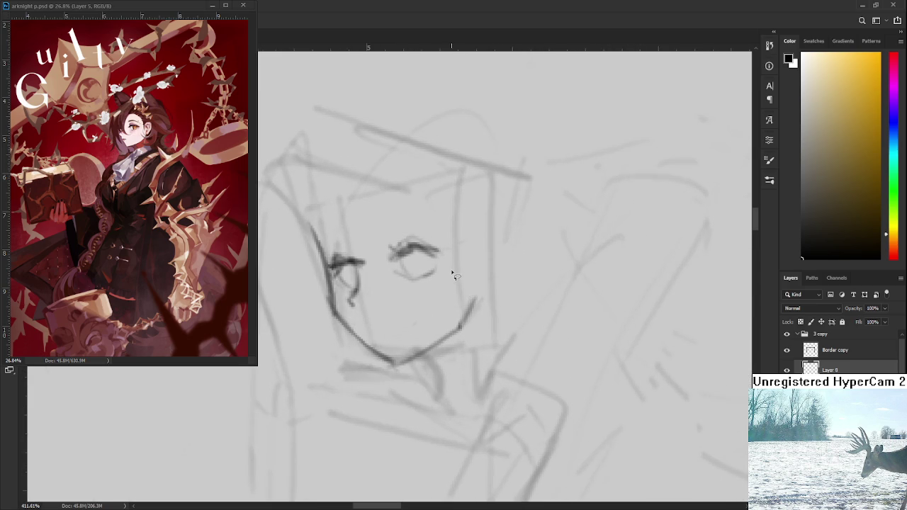
- Lasso the right eye and nudge it slightly right with Free Transform
drag(367, 316, 369, 333)
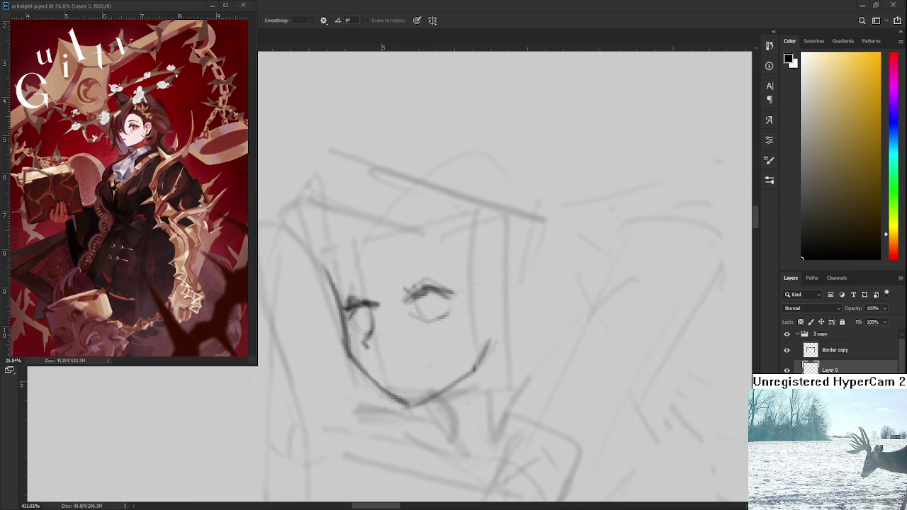
key(l)
drag(399, 283, 401, 339)
key(ctrl+t)
drag(439, 303, 447, 305)
key(Return)
key(ctrl+d)
- Add short pencil strokes around the left eye
key(e)
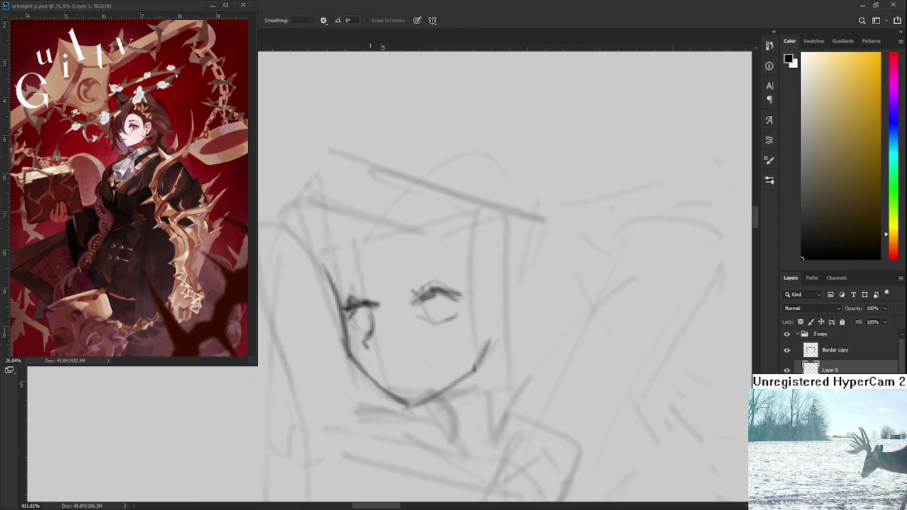
mouse_move(356, 313)
mouse_down()
mouse_move(368, 332)
mouse_move(371, 321)
mouse_up()
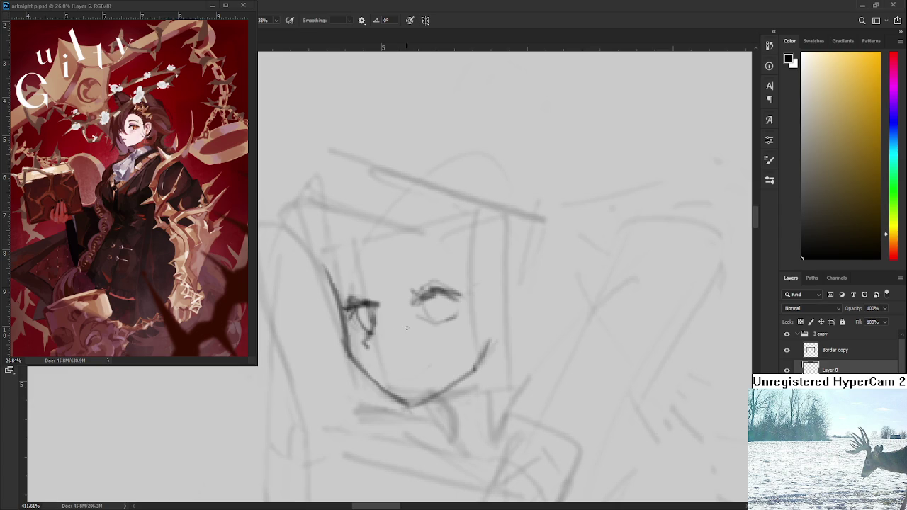
drag(409, 329, 424, 345)
key(e)
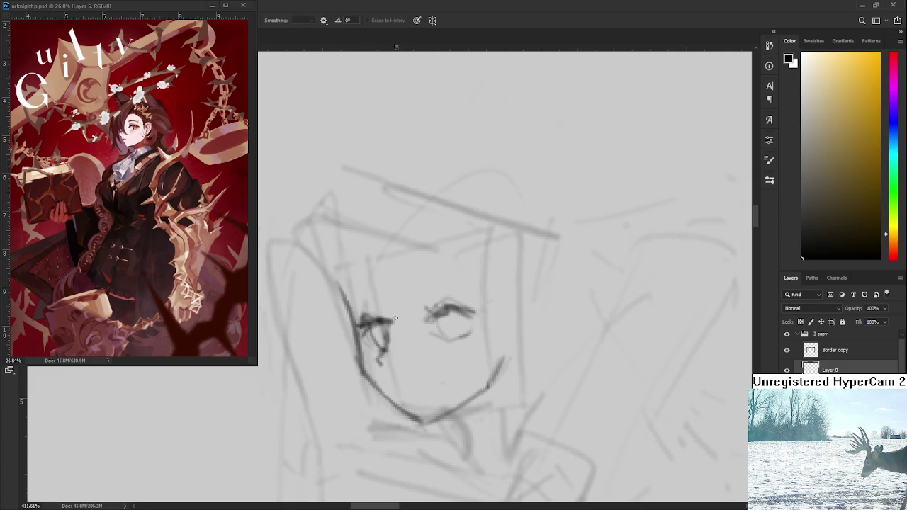
key(b)
key(e)
key(b)
drag(389, 325, 382, 369)
- Erase the left eye's dark strokes and part of the right eye's strokes
key(e)
key(b)
key(e)
drag(373, 323, 382, 365)
mouse_move(425, 312)
mouse_down()
mouse_move(434, 333)
mouse_move(469, 328)
mouse_up()
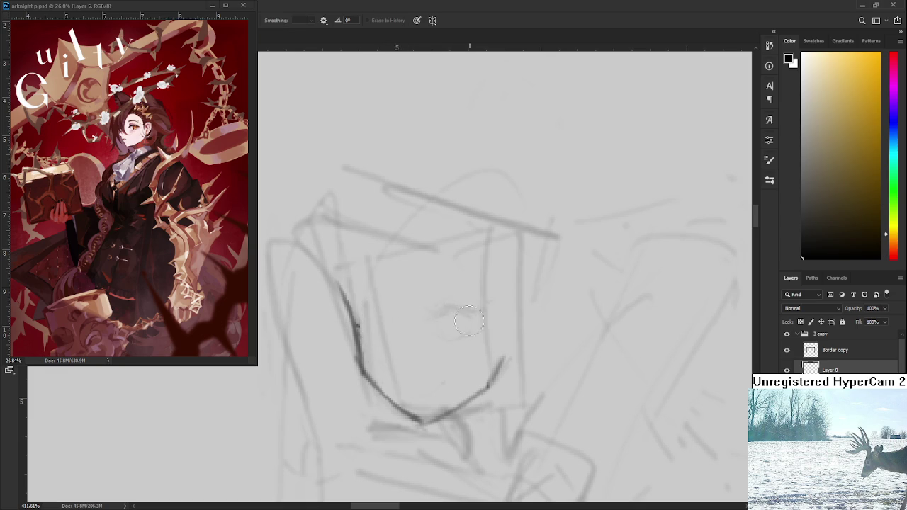
scroll(438, 303, down, 5)
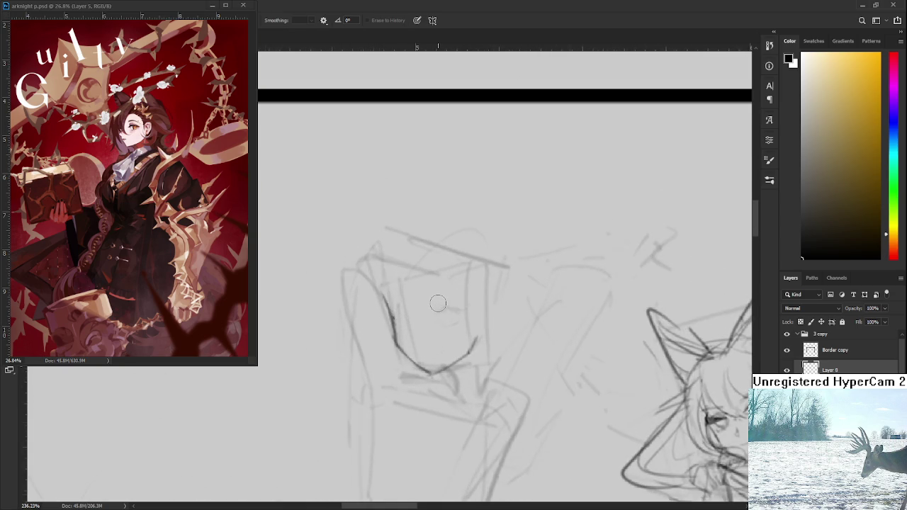
- Shrink the dark eye stroke with Free Transform and draw a small curve by the face outline
key(ctrl+t)
drag(473, 293, 450, 320)
key(Return)
key(b)
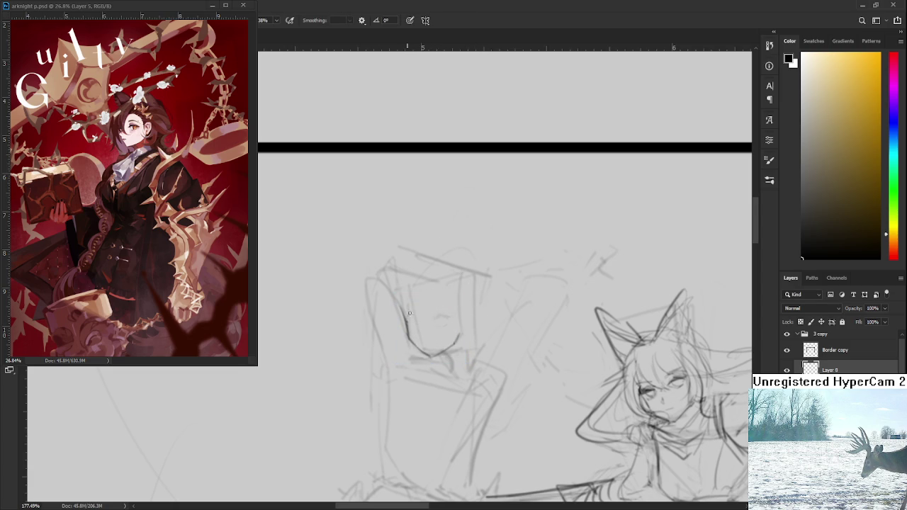
mouse_move(415, 316)
mouse_down()
mouse_move(404, 318)
mouse_move(413, 327)
mouse_move(411, 316)
mouse_move(406, 320)
mouse_move(418, 303)
mouse_up()
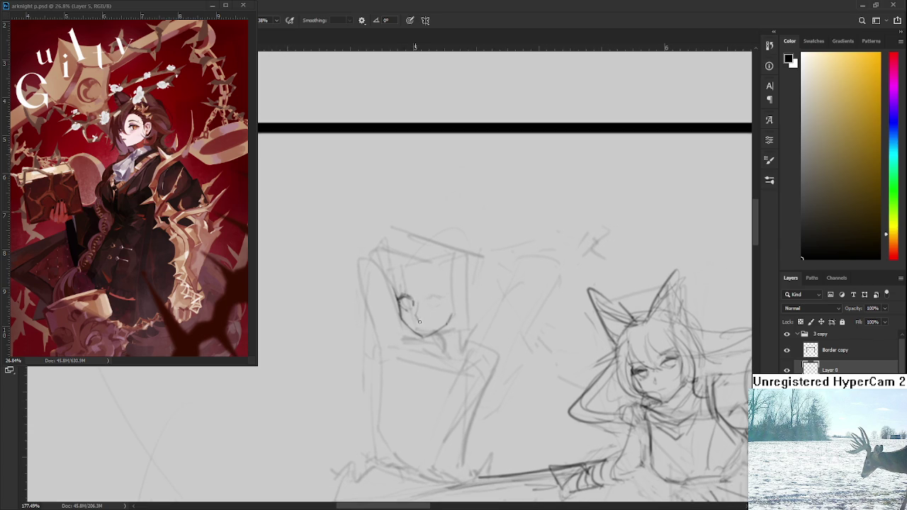
- Try a stroke under the right eye, then undo it
key(e)
key(b)
mouse_move(427, 309)
mouse_down()
mouse_move(412, 318)
mouse_move(425, 305)
mouse_move(430, 315)
mouse_up()
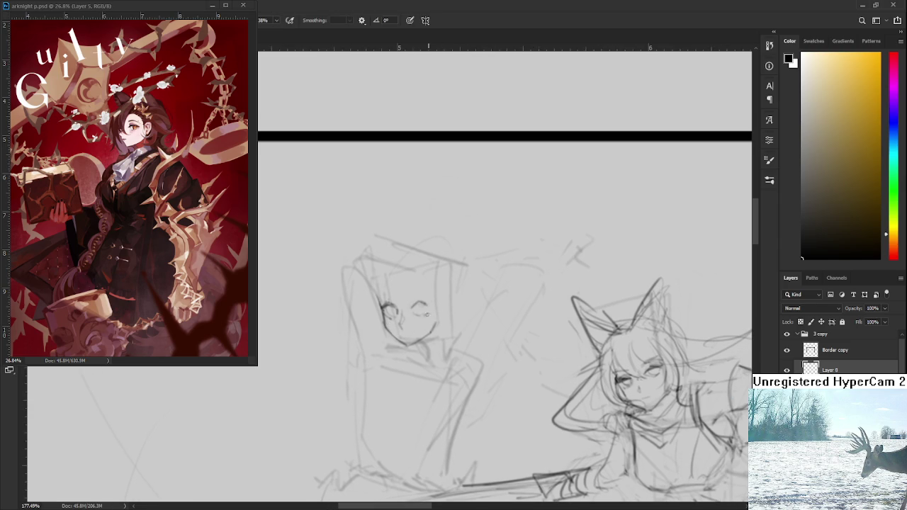
key(ctrl+z)
drag(416, 313, 428, 313)
key(ctrl+z)
- Rotate the right eye slightly and draw an eyebrow above the eyes
key(l)
drag(428, 315, 433, 317)
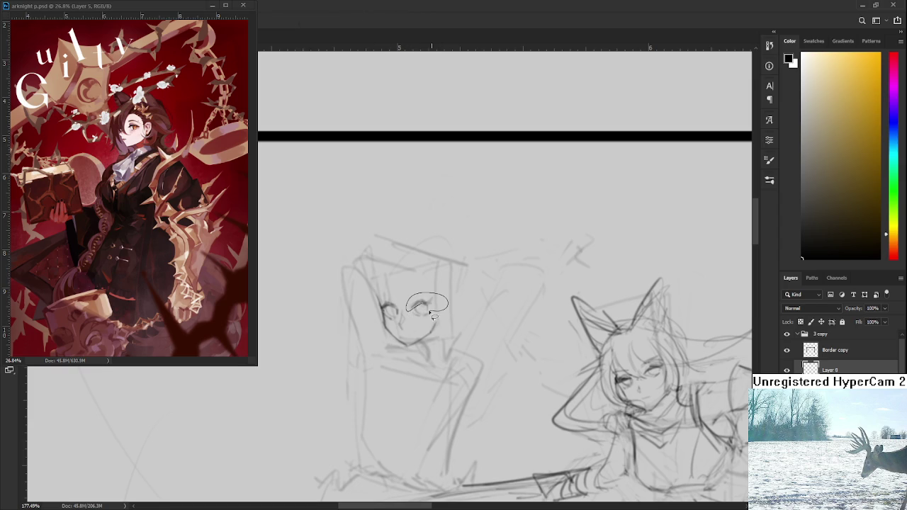
key(ctrl+t)
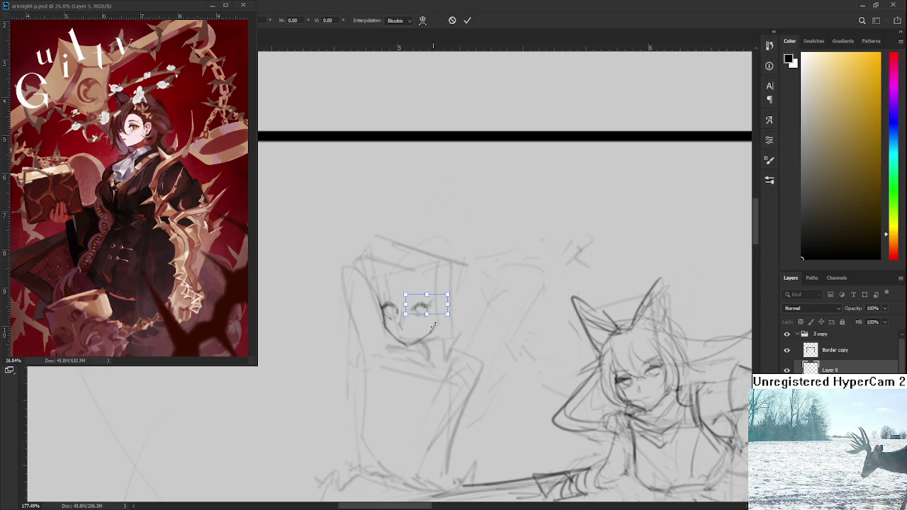
drag(431, 325, 437, 333)
key(Return)
key(b)
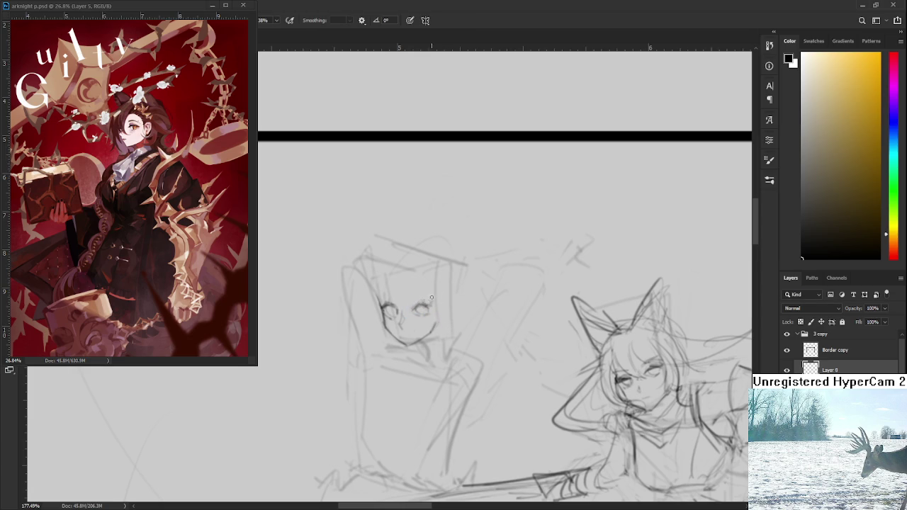
drag(431, 291, 402, 294)
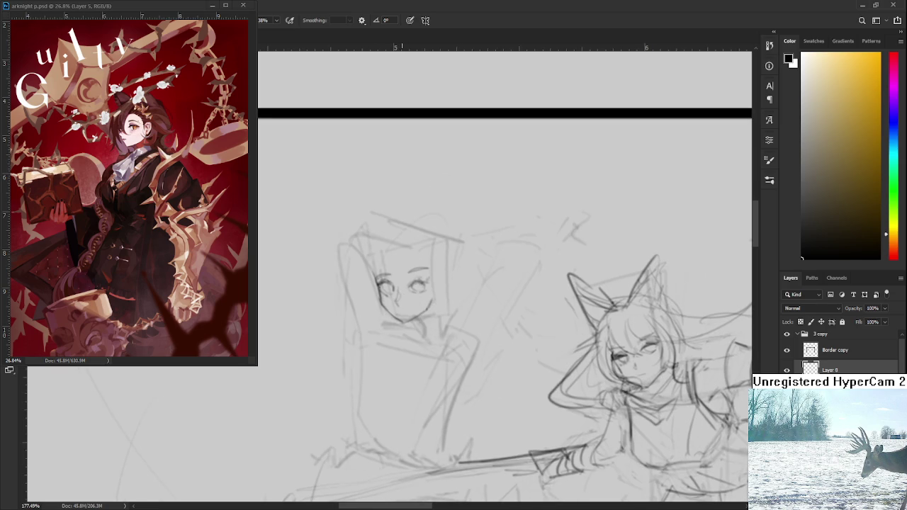
scroll(411, 291, up, 3)
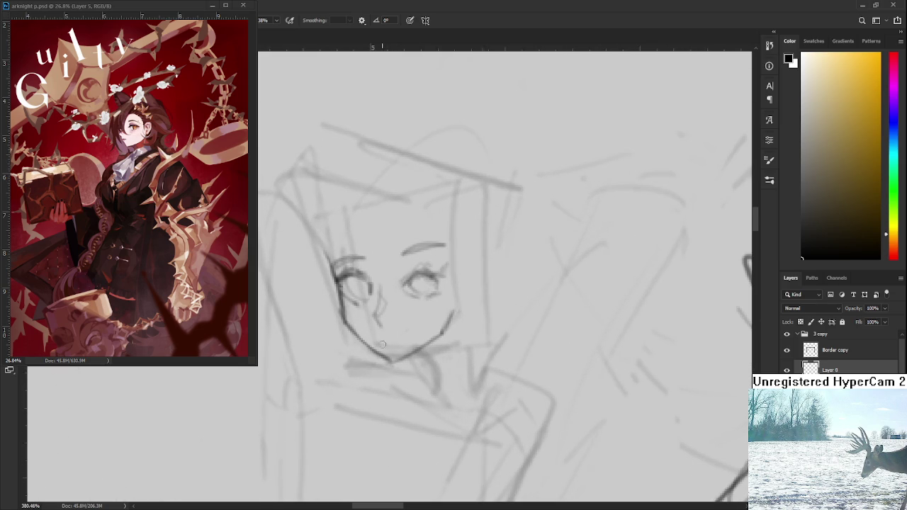
- Undo the earlier mouth strokes and redraw a fuller smile with upper and lower lip lines
key(ctrl+z)
mouse_move(371, 329)
mouse_down()
mouse_move(413, 337)
mouse_move(376, 346)
mouse_move(369, 330)
mouse_move(388, 338)
mouse_move(423, 327)
mouse_move(418, 340)
mouse_move(372, 333)
mouse_move(418, 333)
mouse_move(387, 342)
mouse_move(400, 328)
mouse_move(430, 322)
mouse_up()
key(ctrl+z)
key(ctrl+z)
key(ctrl+z)
key(e)
key(b)
key(ctrl+z)
drag(393, 338, 405, 332)
mouse_move(367, 328)
mouse_down()
mouse_move(409, 325)
mouse_move(399, 340)
mouse_move(411, 333)
mouse_move(377, 336)
mouse_move(386, 337)
mouse_move(405, 330)
mouse_move(359, 325)
mouse_move(415, 328)
mouse_move(393, 333)
mouse_move(406, 331)
mouse_move(402, 339)
mouse_up()
- Lasso the left eye and nudge it slightly right with Free Transform
scroll(425, 308, down, 4)
scroll(427, 312, down, 4)
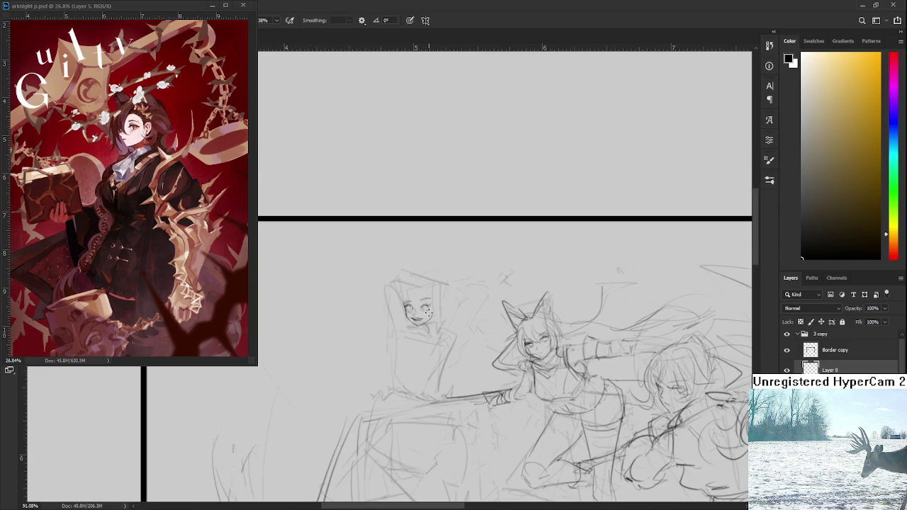
scroll(438, 308, up, 3)
scroll(434, 309, up, 3)
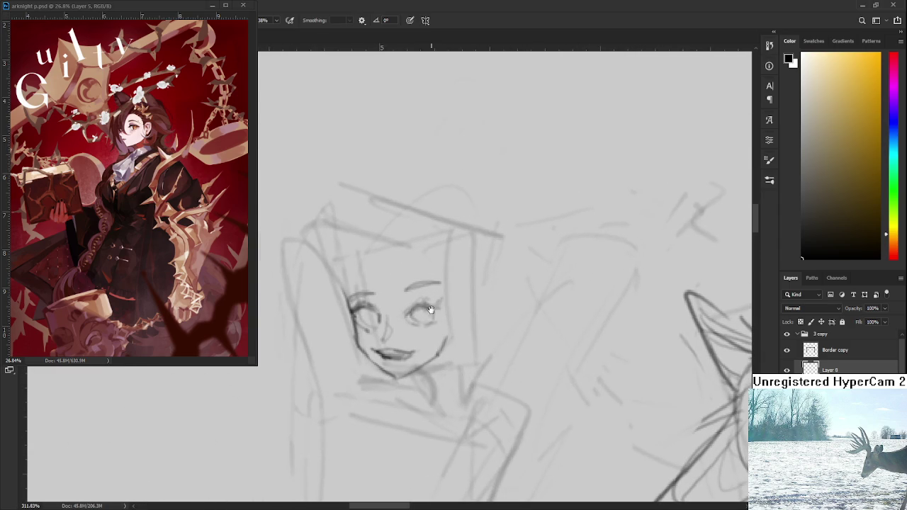
mouse_move(387, 307)
mouse_down()
mouse_move(385, 336)
mouse_move(357, 328)
mouse_move(384, 310)
mouse_up()
key(ctrl+t)
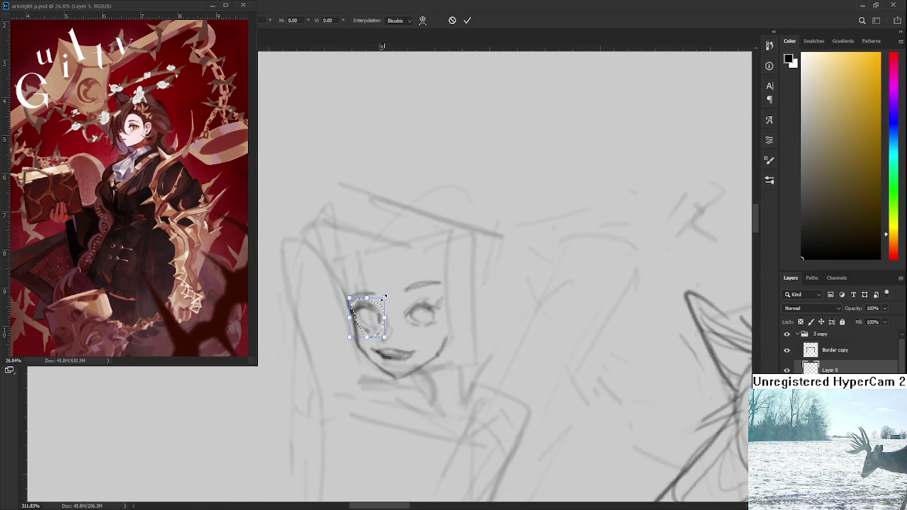
key(Right)
key(Return)
- Erase the old mouth stroke under the face
key(e)
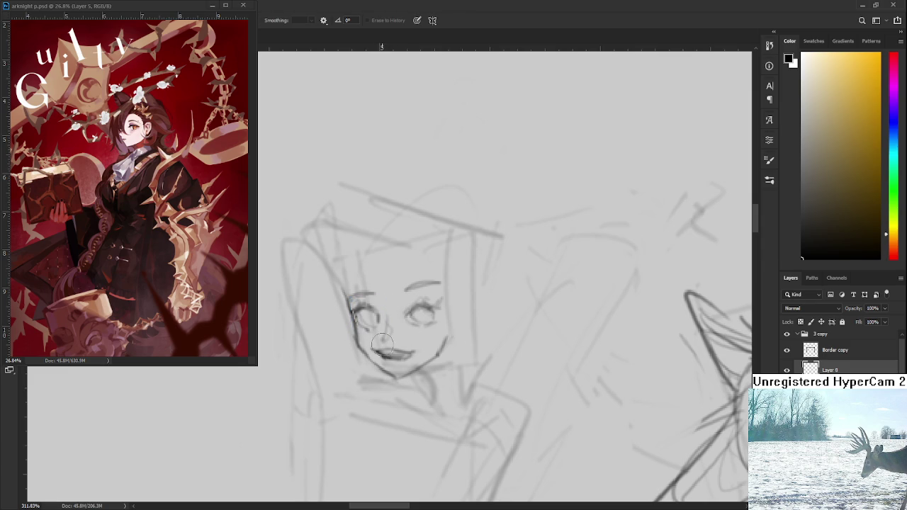
drag(379, 352, 421, 358)
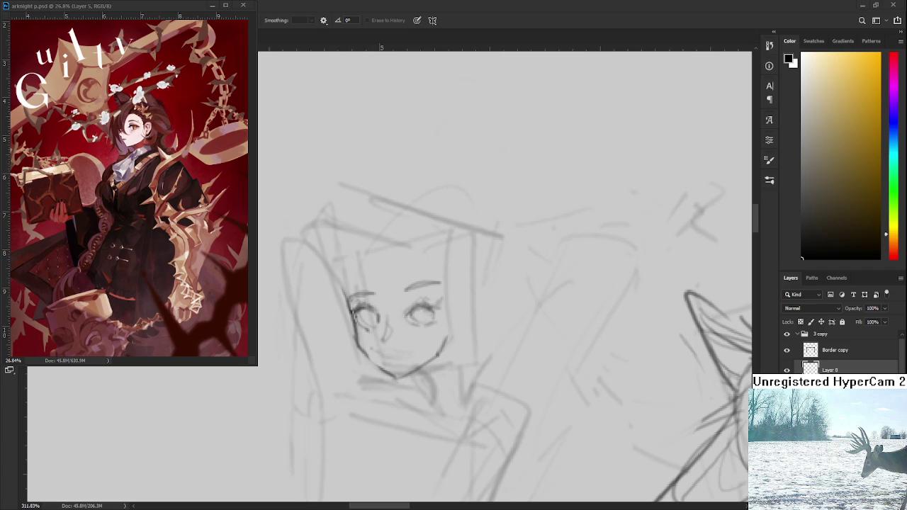
scroll(411, 375, up, 2)
- Draw a curved smiling mouth with a corner dimple under the nose
key(b)
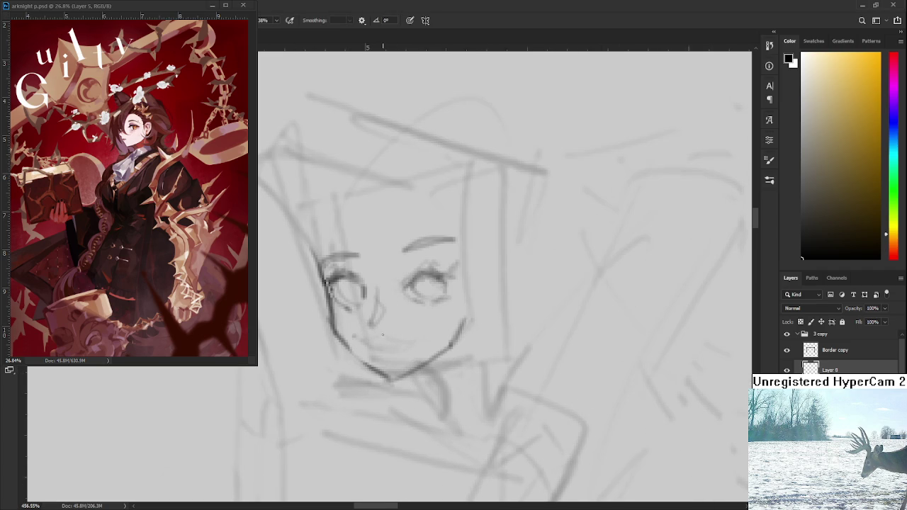
drag(360, 336, 416, 335)
mouse_move(360, 343)
mouse_down()
mouse_move(418, 337)
mouse_move(354, 337)
mouse_up()
scroll(461, 446, down, 3)
scroll(437, 330, down, 2)
scroll(437, 330, down, 2)
scroll(437, 330, down, 2)
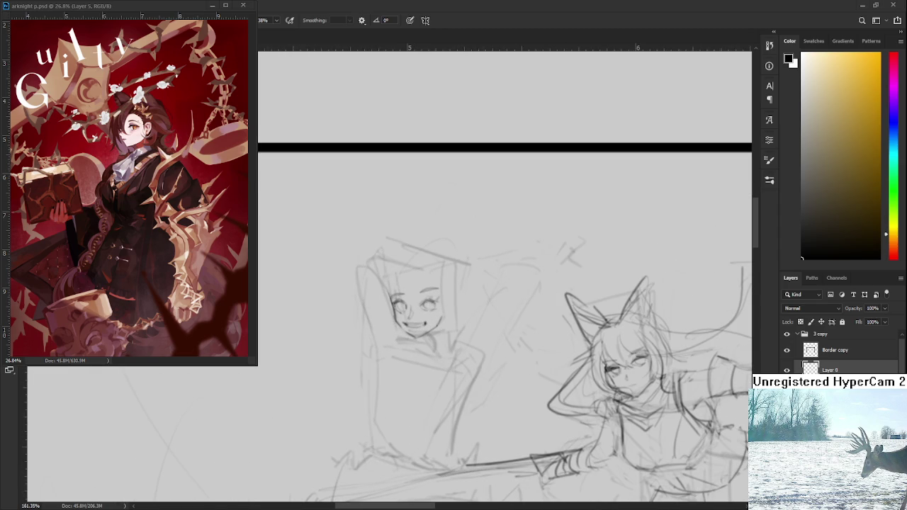
scroll(404, 287, up, 1)
- Sketch fringe hair strokes across the forehead and along the face's left edge
key(ctrl+z)
drag(401, 267, 398, 303)
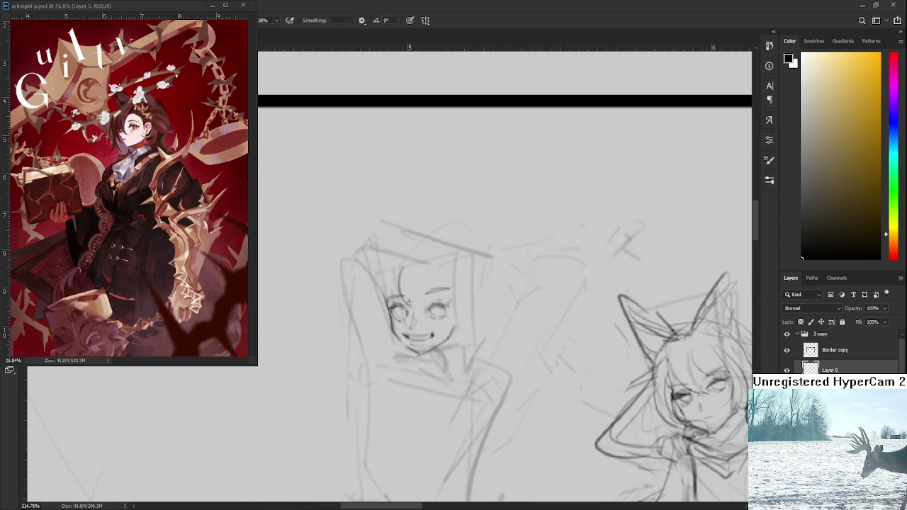
mouse_move(423, 267)
mouse_down()
mouse_move(425, 291)
mouse_move(465, 276)
mouse_up()
key(ctrl+z)
drag(398, 282, 387, 319)
key(ctrl+z)
drag(396, 283, 374, 302)
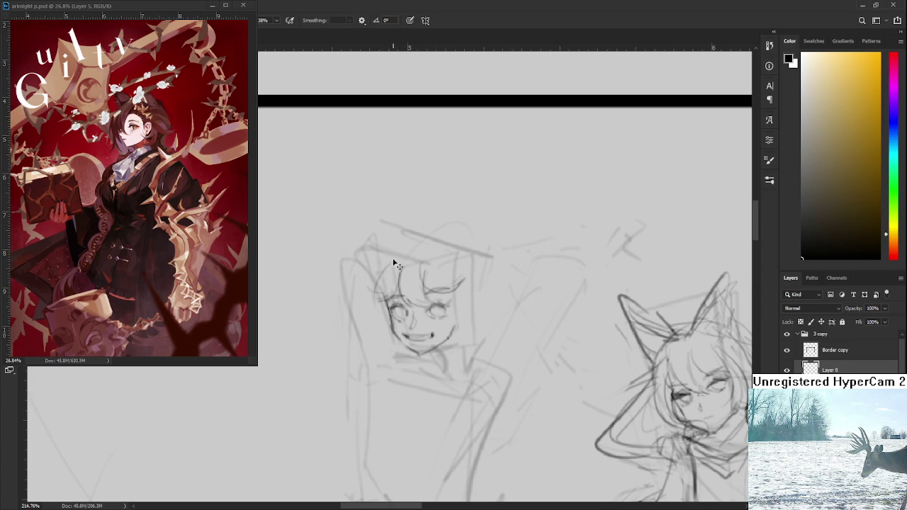
drag(388, 261, 377, 296)
key(ctrl+z)
drag(394, 265, 383, 284)
drag(447, 298, 421, 250)
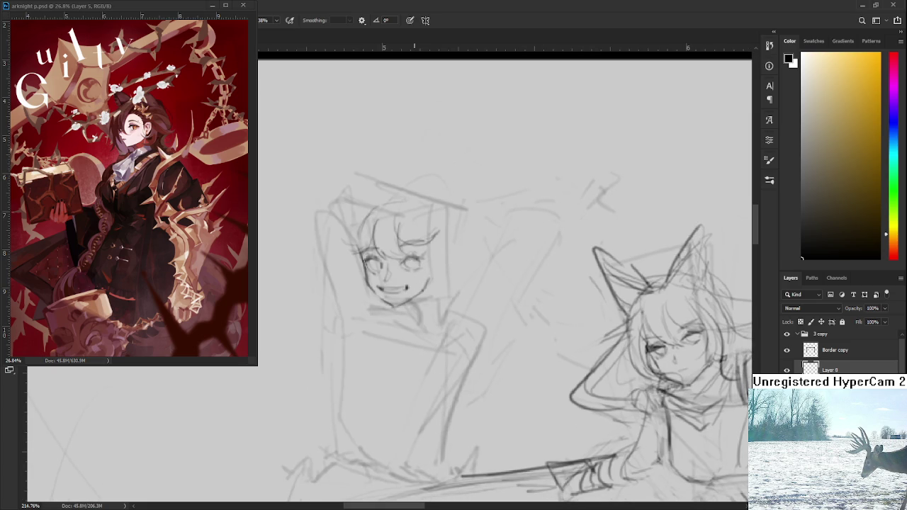
- Lasso the mouth and reshape it with Free Transform
scroll(421, 269, down, 5)
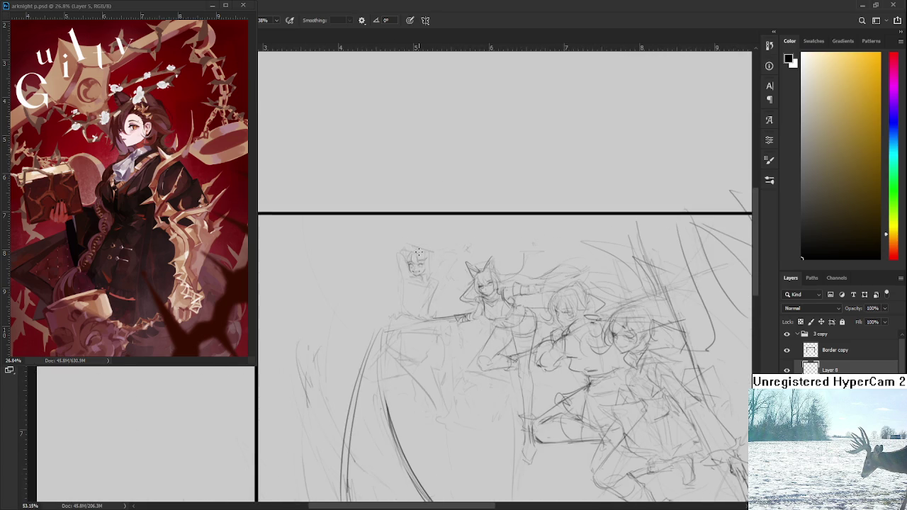
scroll(414, 256, up, 5)
scroll(414, 257, up, 3)
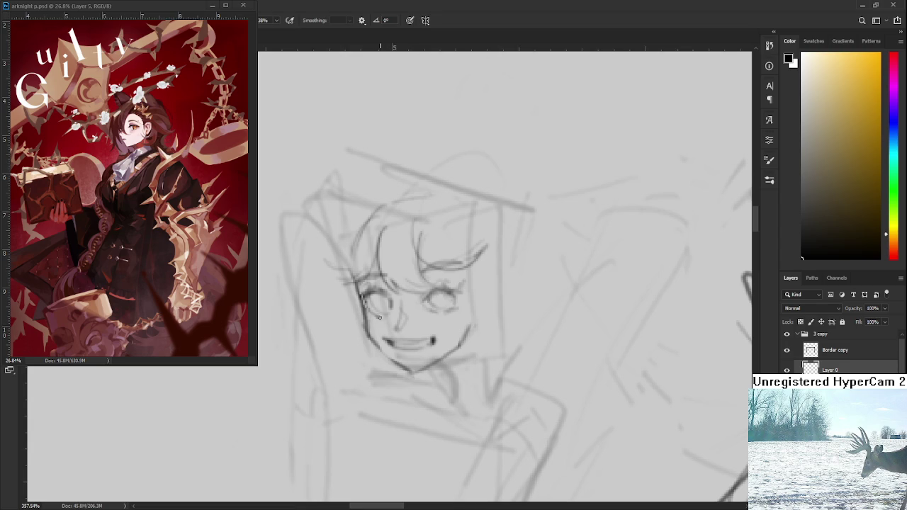
mouse_move(379, 332)
mouse_down()
mouse_move(418, 337)
mouse_move(382, 332)
mouse_move(391, 336)
mouse_up()
key(ctrl+t)
key(Return)
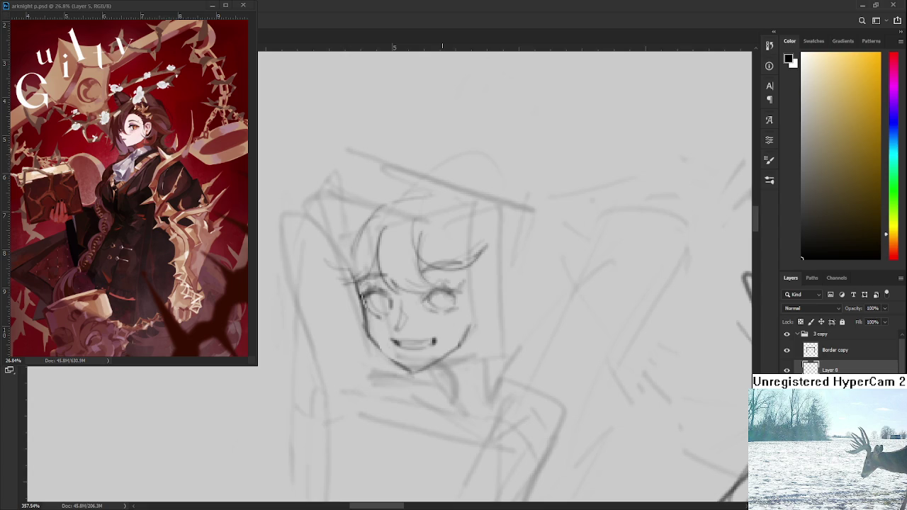
- Add a small mark at the mouth corner and hair strands right of the face
scroll(442, 315, down, 3)
scroll(442, 315, down, 2)
scroll(442, 315, up, 2)
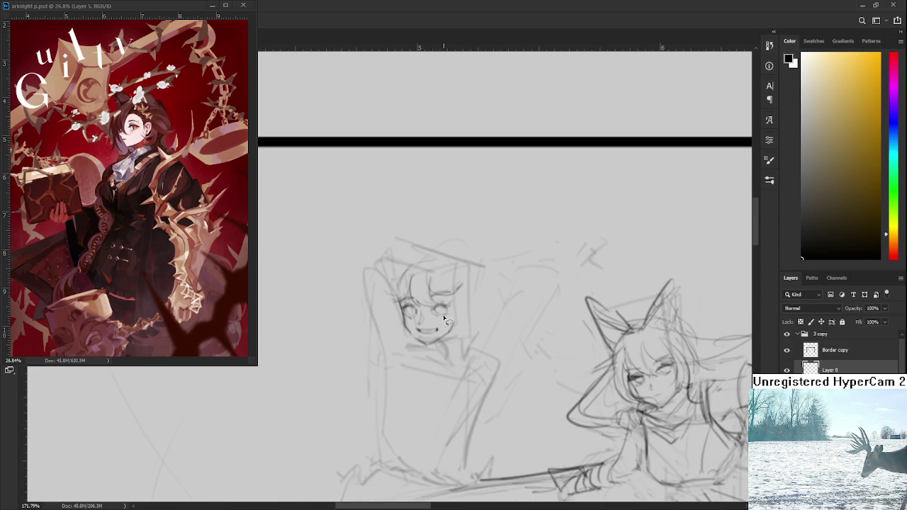
drag(442, 315, 445, 297)
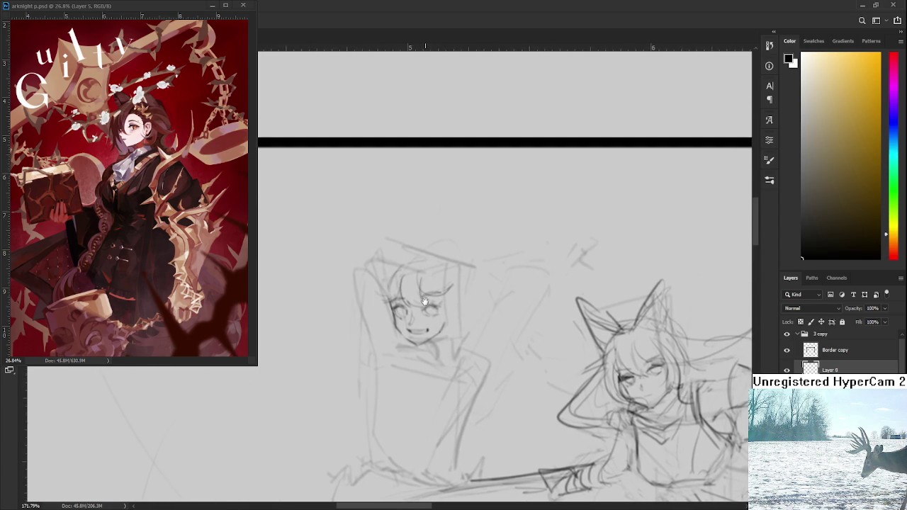
drag(430, 323, 427, 327)
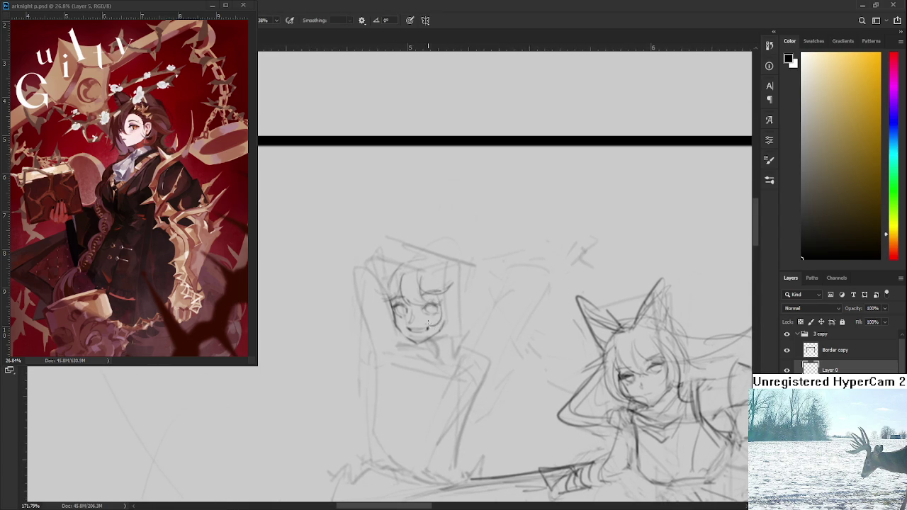
drag(457, 287, 466, 318)
drag(458, 280, 460, 312)
- Outline the left side of the face and sketch hair strands over it
scroll(461, 297, up, 1)
scroll(461, 298, up, 1)
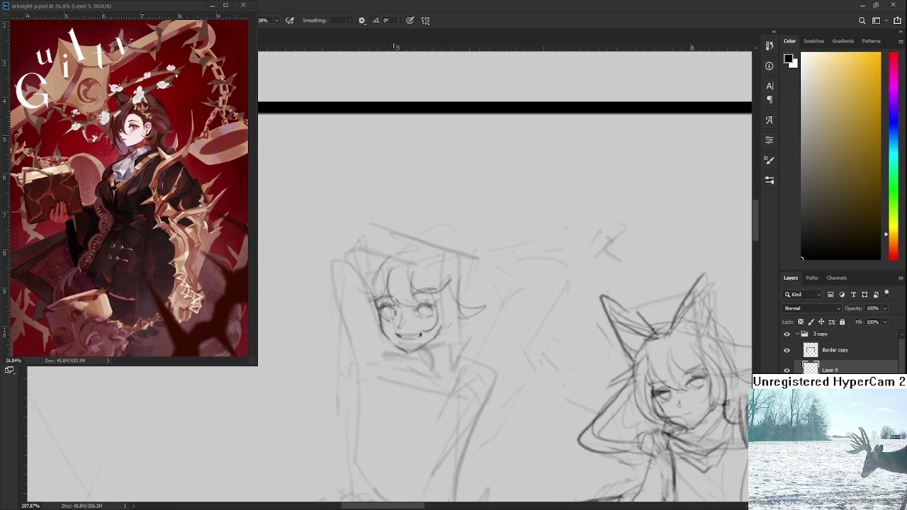
drag(378, 282, 373, 328)
scroll(466, 310, up, 1)
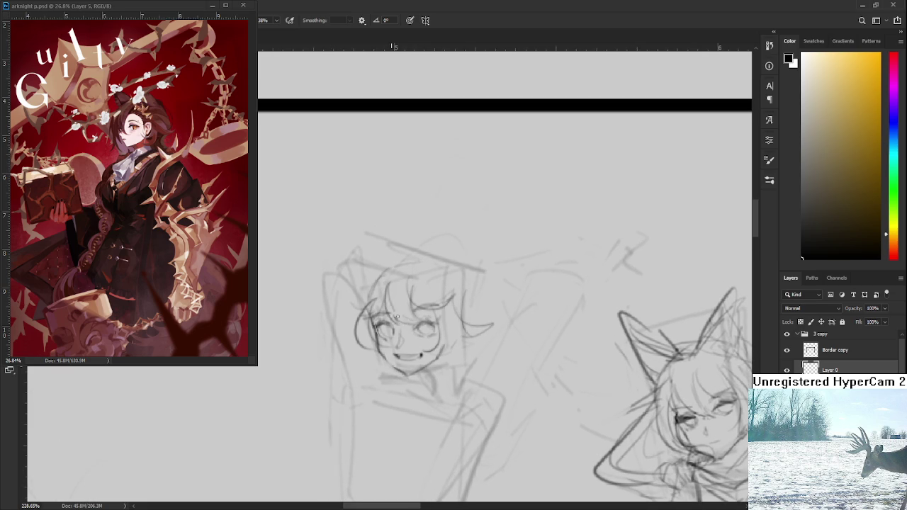
mouse_move(394, 282)
mouse_down()
mouse_move(405, 330)
mouse_move(415, 333)
mouse_move(394, 357)
mouse_up()
- Add a few hair strands falling across the left girl's face
drag(404, 316, 392, 364)
drag(403, 311, 395, 344)
drag(405, 310, 392, 354)
mouse_move(407, 311)
mouse_down()
mouse_move(389, 358)
mouse_move(398, 349)
mouse_up()
key(ctrl+z)
- Try several hair strokes on both sides of the head, undoing each unwanted attempt
mouse_move(430, 296)
mouse_down()
mouse_move(467, 328)
mouse_move(456, 325)
mouse_move(464, 362)
mouse_up()
key(ctrl+z)
key(ctrl+z)
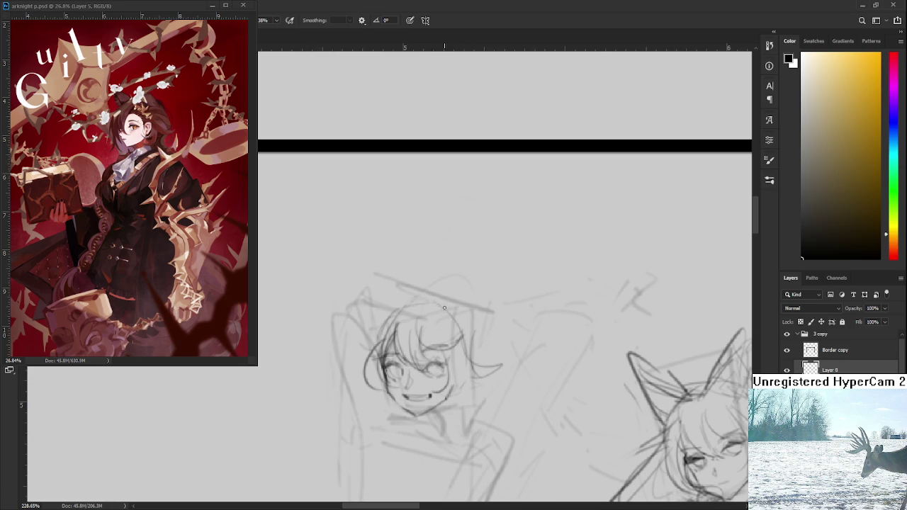
drag(401, 303, 371, 334)
key(ctrl+z)
mouse_move(456, 313)
mouse_down()
mouse_move(428, 285)
mouse_move(475, 296)
mouse_up()
key(ctrl+z)
drag(417, 278, 456, 320)
key(ctrl+z)
mouse_move(434, 283)
mouse_down()
mouse_move(453, 323)
mouse_move(440, 292)
mouse_move(474, 290)
mouse_up()
key(ctrl+z)
key(ctrl+z)
mouse_move(494, 256)
mouse_down()
mouse_move(468, 306)
mouse_move(477, 236)
mouse_move(453, 311)
mouse_up()
- Draw a shorter right-side hair strand and a curve over the top of the head
key(ctrl+z)
drag(450, 248, 466, 316)
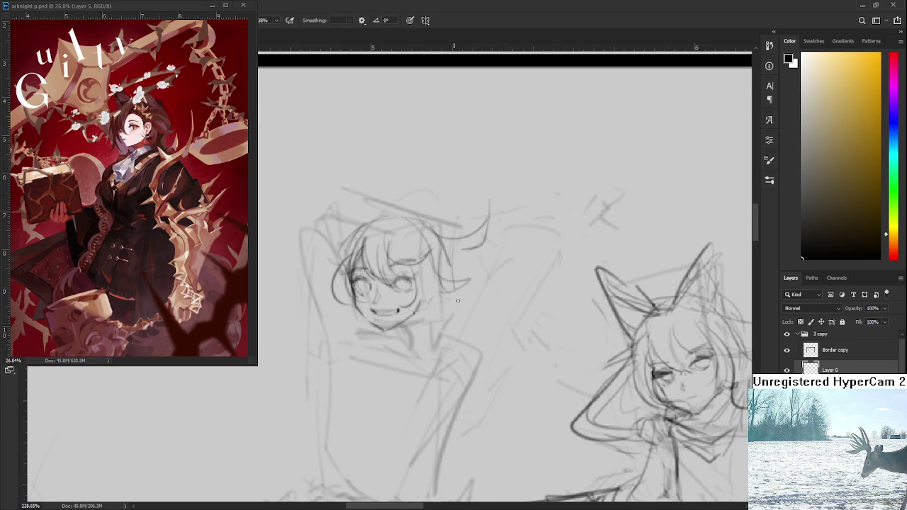
drag(454, 282, 499, 313)
key(ctrl+z)
drag(445, 264, 469, 282)
scroll(381, 287, up, 2)
drag(389, 295, 342, 268)
key(ctrl+z)
mouse_move(381, 290)
mouse_down()
mouse_move(342, 268)
mouse_move(386, 297)
mouse_move(371, 259)
mouse_up()
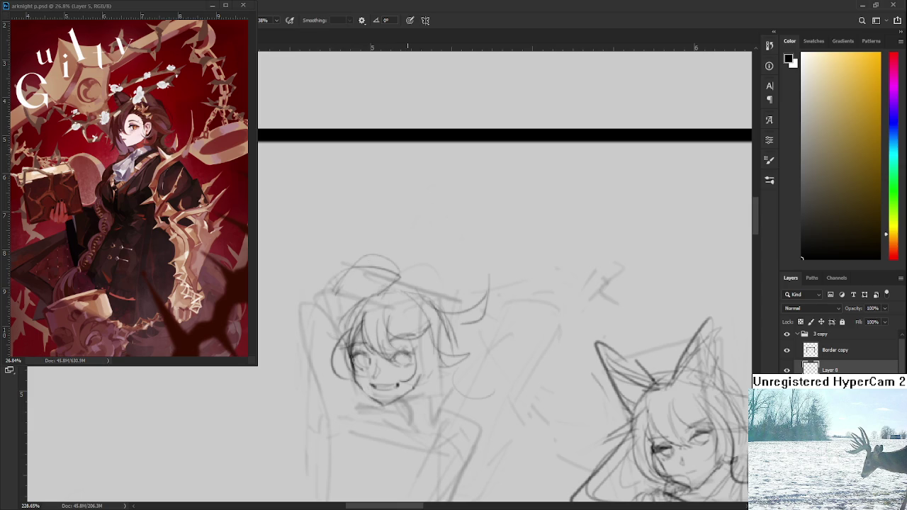
- Trace a darker pencil line along the left girl's cheek and jaw
scroll(417, 324, down, 2)
scroll(417, 324, down, 1)
scroll(417, 325, down, 2)
scroll(417, 324, down, 2)
scroll(418, 324, up, 2)
scroll(417, 325, up, 1)
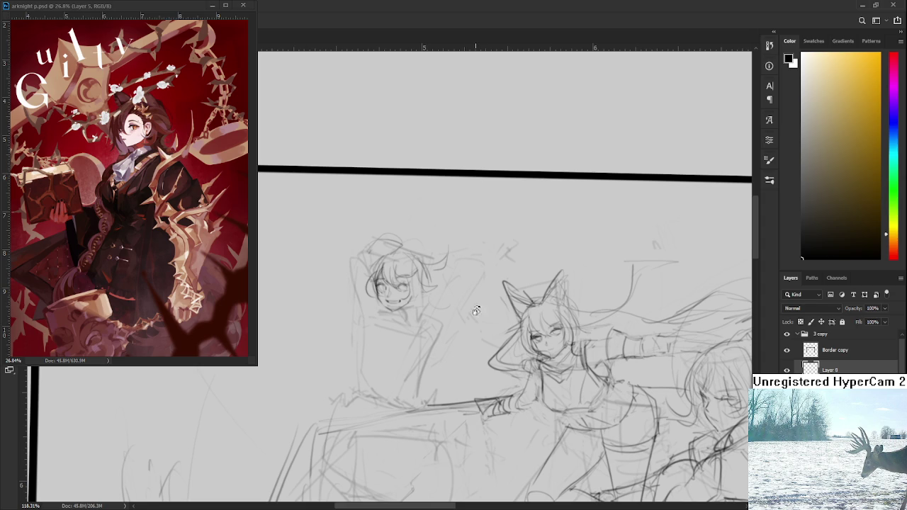
scroll(463, 324, up, 1)
scroll(459, 324, up, 2)
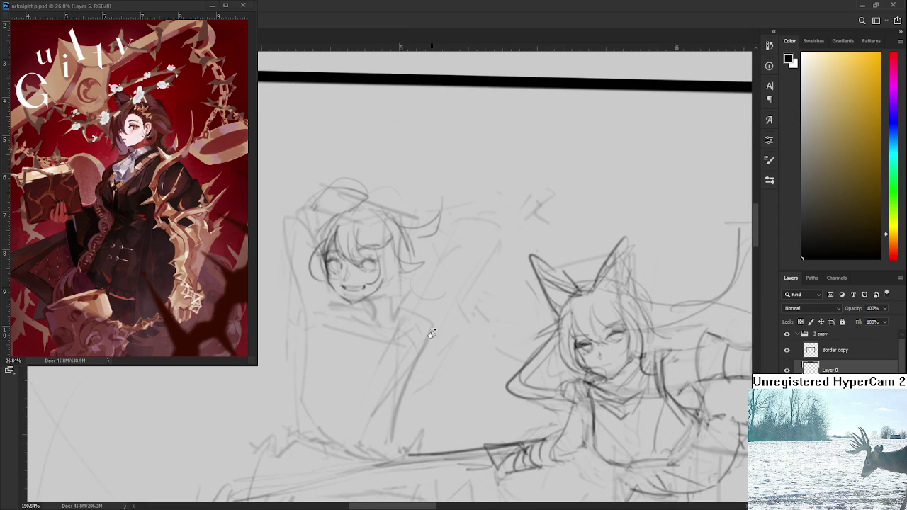
scroll(429, 333, down, 1)
scroll(374, 306, up, 1)
scroll(372, 302, up, 1)
scroll(336, 309, up, 1)
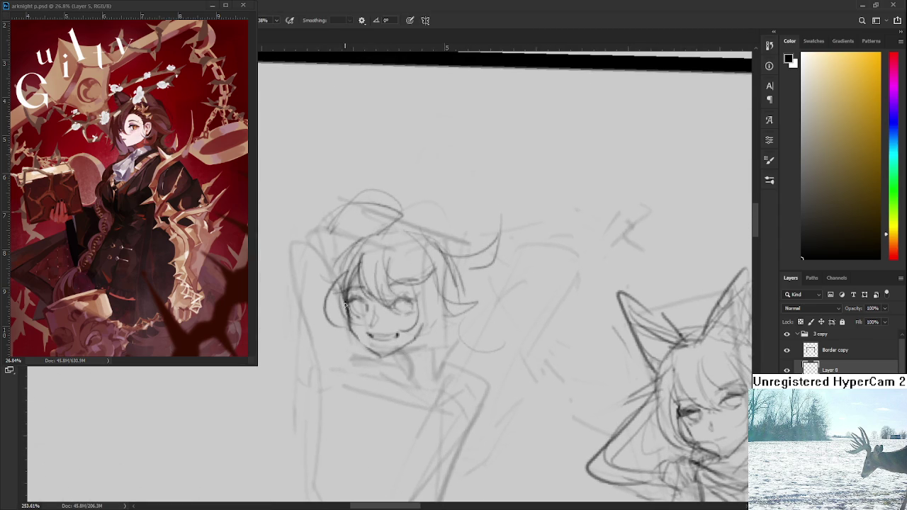
drag(345, 300, 387, 358)
key(e)
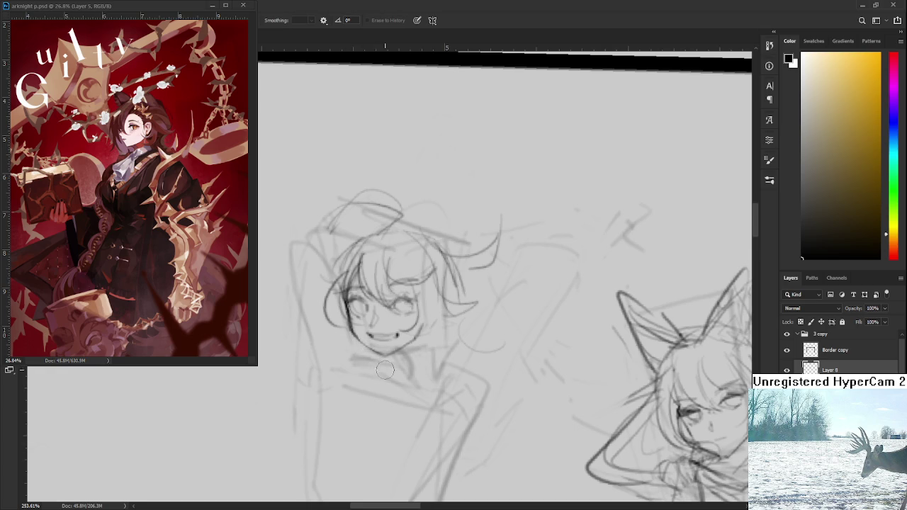
scroll(382, 368, down, 5)
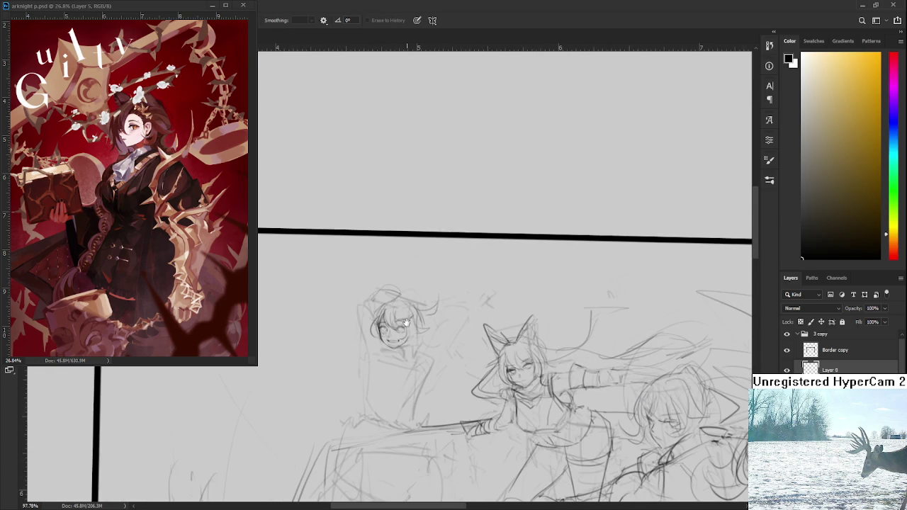
- Draw neck lines and short angular collar strokes beneath the left girl's chin
drag(402, 340, 398, 305)
key(b)
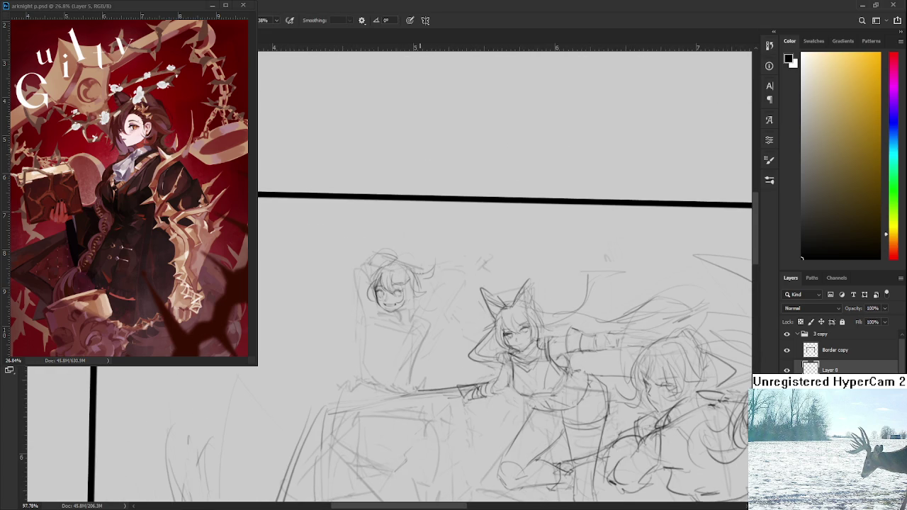
mouse_move(421, 252)
mouse_down()
mouse_move(425, 274)
mouse_move(418, 254)
mouse_up()
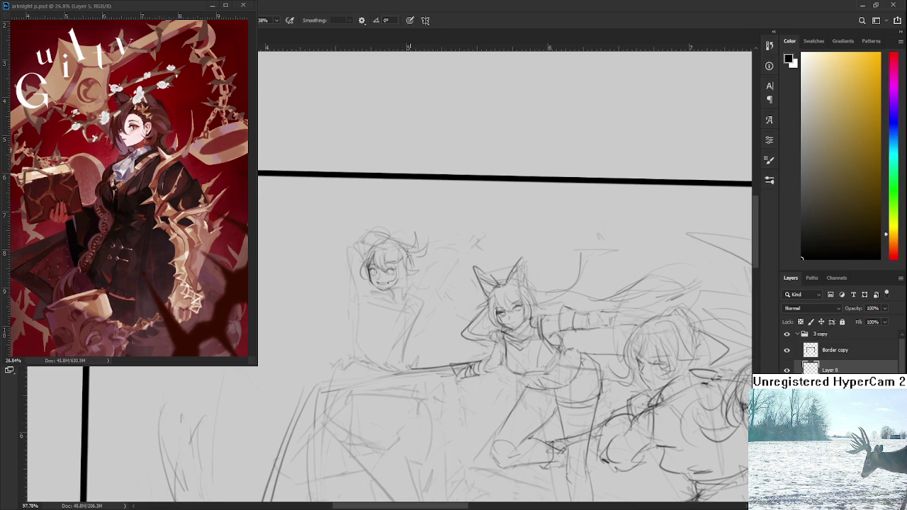
scroll(411, 270, up, 2)
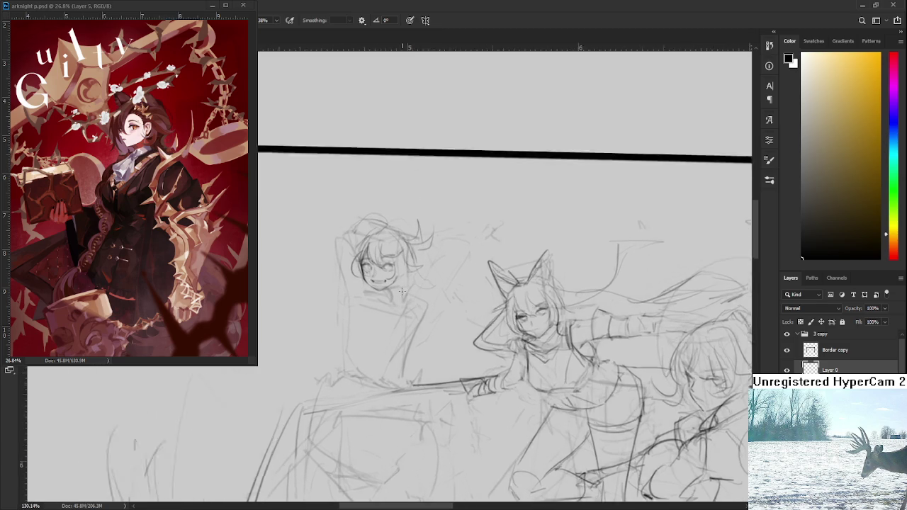
scroll(396, 280, up, 2)
scroll(375, 286, up, 2)
mouse_move(353, 287)
mouse_down()
mouse_move(436, 265)
mouse_move(434, 314)
mouse_up()
key(ctrl+z)
drag(443, 263, 419, 312)
drag(357, 290, 401, 325)
mouse_move(416, 288)
mouse_down()
mouse_move(363, 309)
mouse_move(347, 299)
mouse_move(395, 316)
mouse_up()
drag(443, 292, 413, 285)
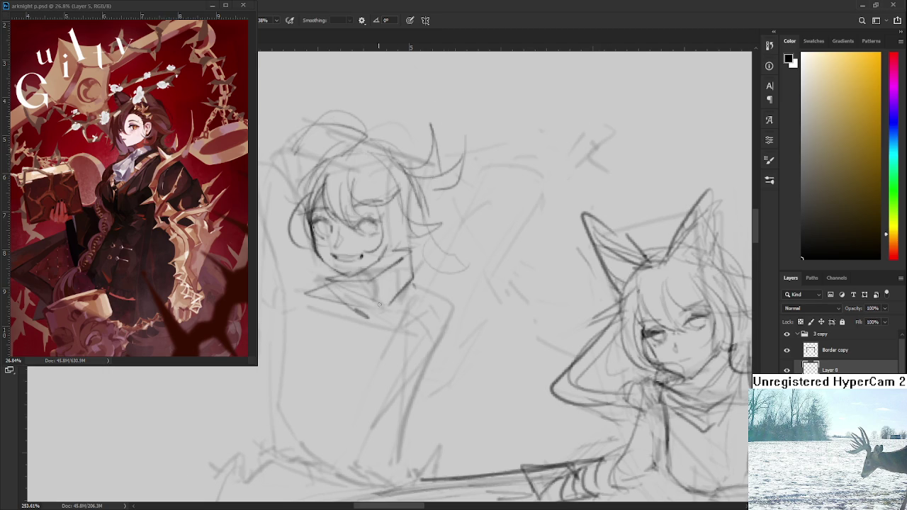
- Draw a curved line on the left figure's chest side and a short horizontal line across it
scroll(359, 301, down, 5)
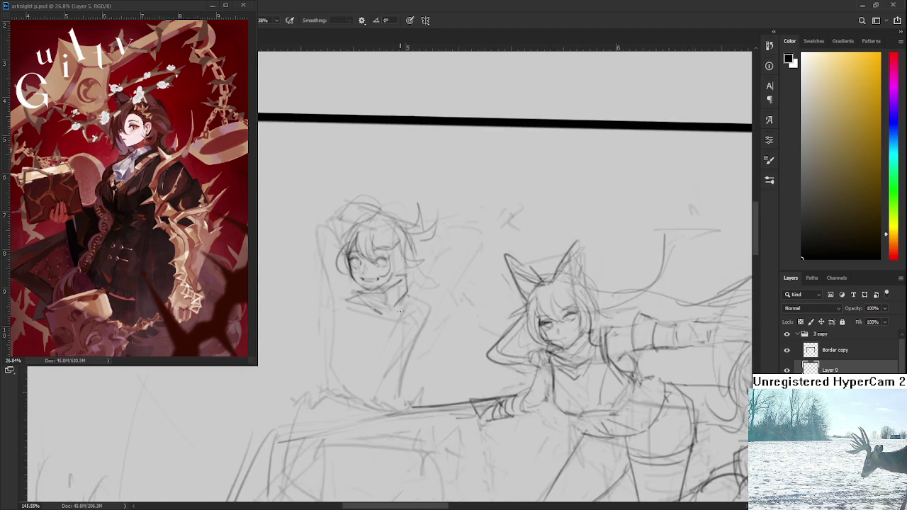
scroll(399, 312, down, 3)
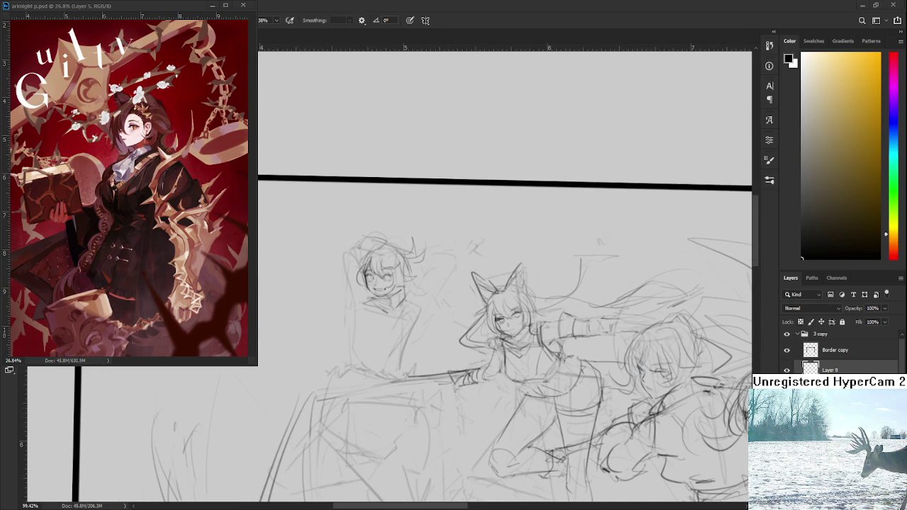
scroll(468, 350, up, 1)
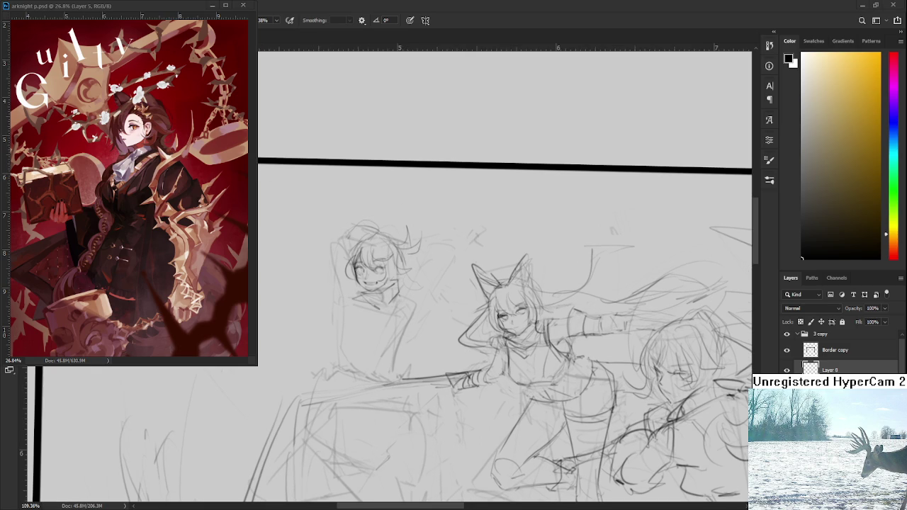
drag(392, 298, 405, 296)
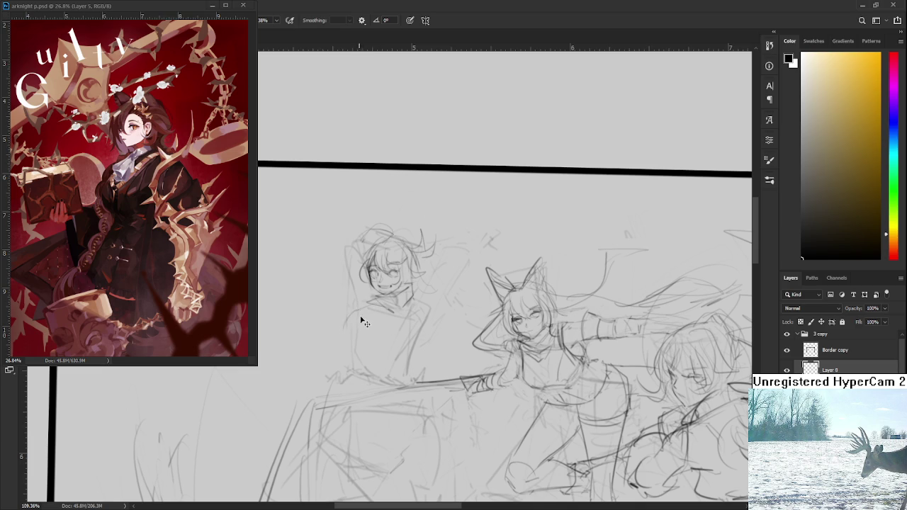
mouse_move(349, 305)
mouse_down()
mouse_move(342, 331)
mouse_move(350, 331)
mouse_up()
drag(384, 339, 406, 338)
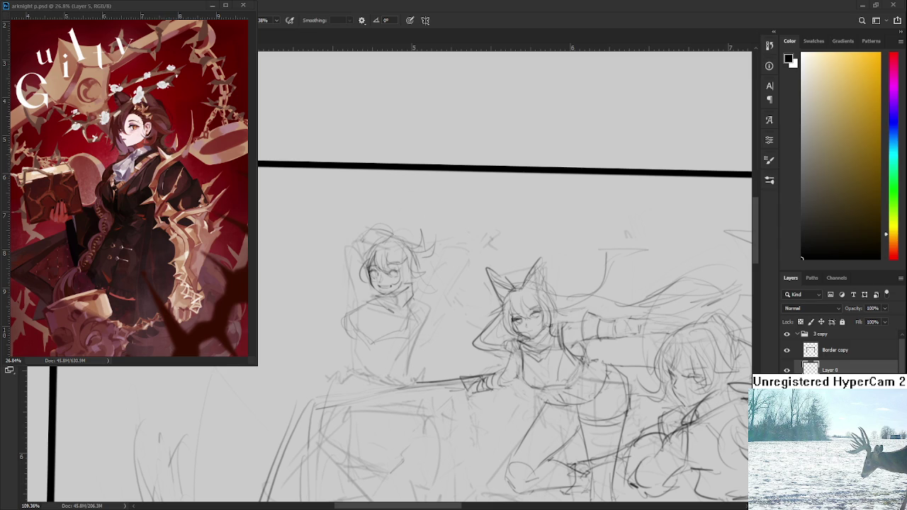
scroll(398, 378, up, 1)
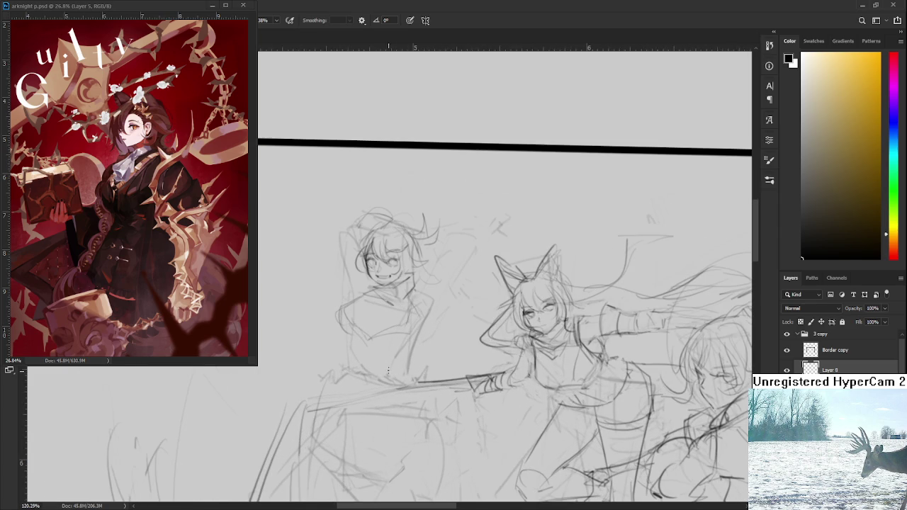
- Sketch short pencil strokes on the left figure's waist and along her right side
scroll(377, 358, down, 2)
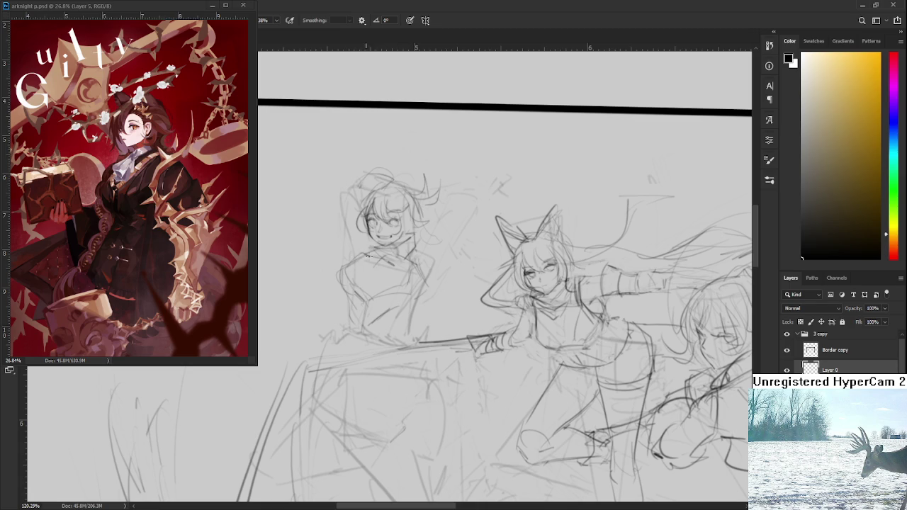
key(e)
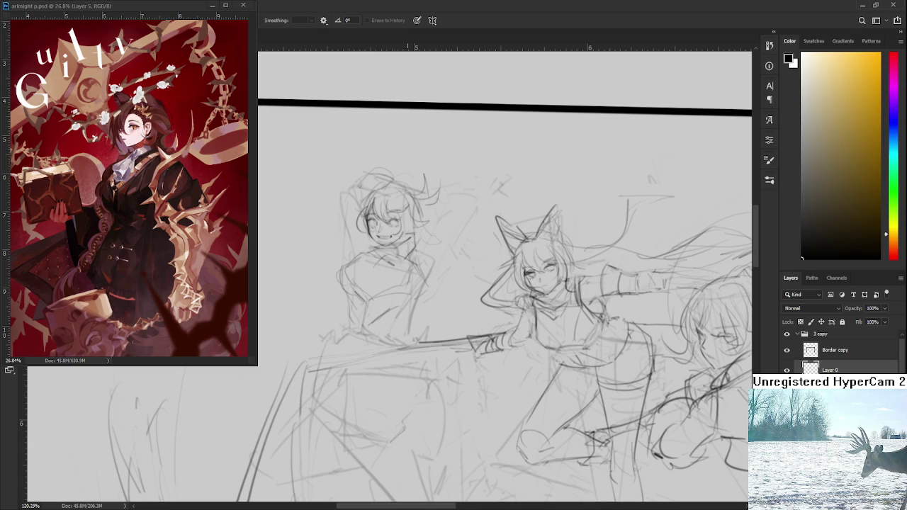
key(b)
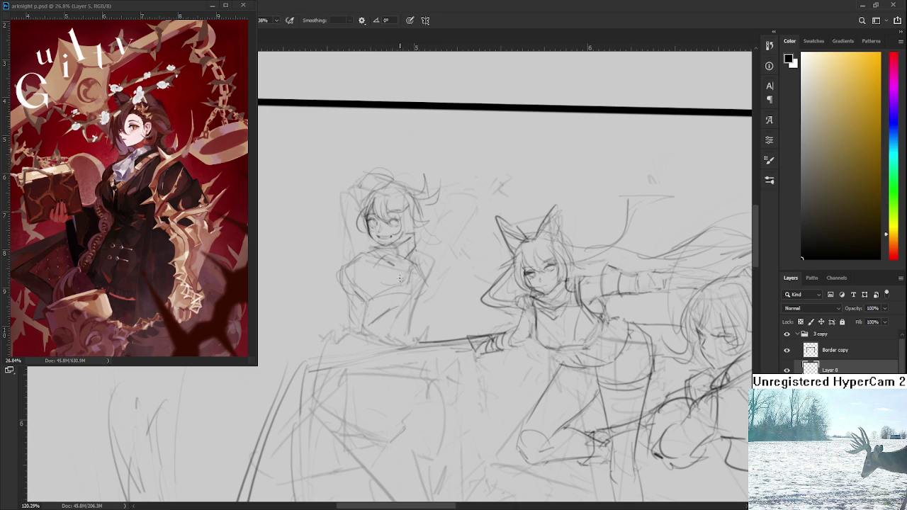
drag(409, 303, 405, 276)
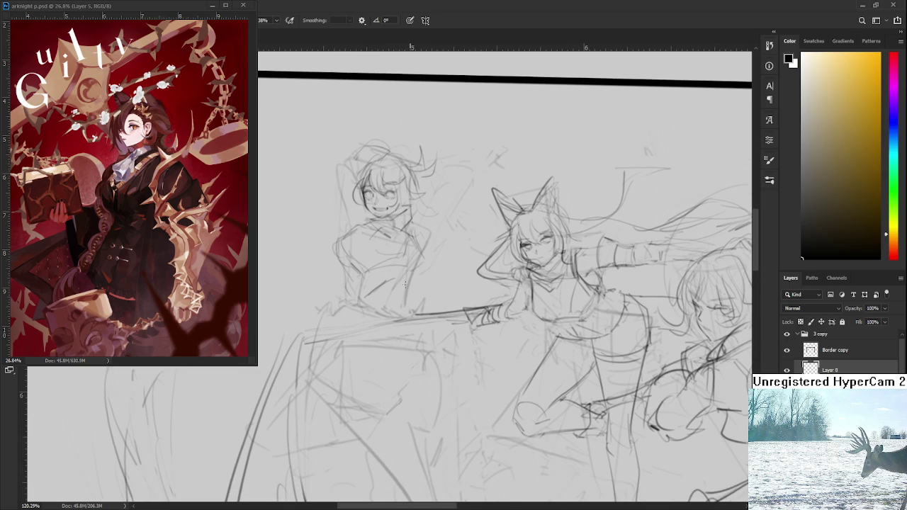
mouse_move(378, 303)
mouse_down()
mouse_move(363, 291)
mouse_move(378, 302)
mouse_move(385, 294)
mouse_up()
drag(416, 295, 410, 302)
drag(360, 280, 324, 267)
scroll(396, 267, down, 3)
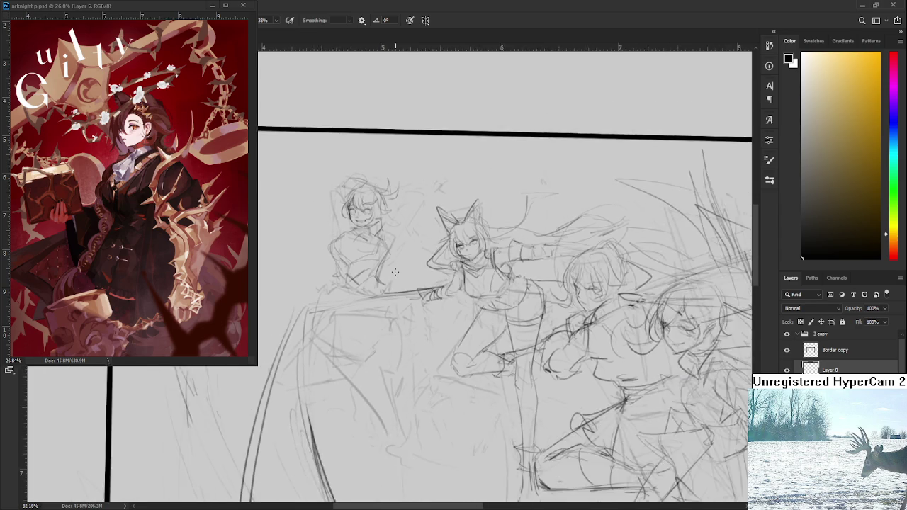
- Zoom out to review the whole panel composition, then zoom back in on the left figure
scroll(396, 267, down, 2)
scroll(396, 267, down, 1)
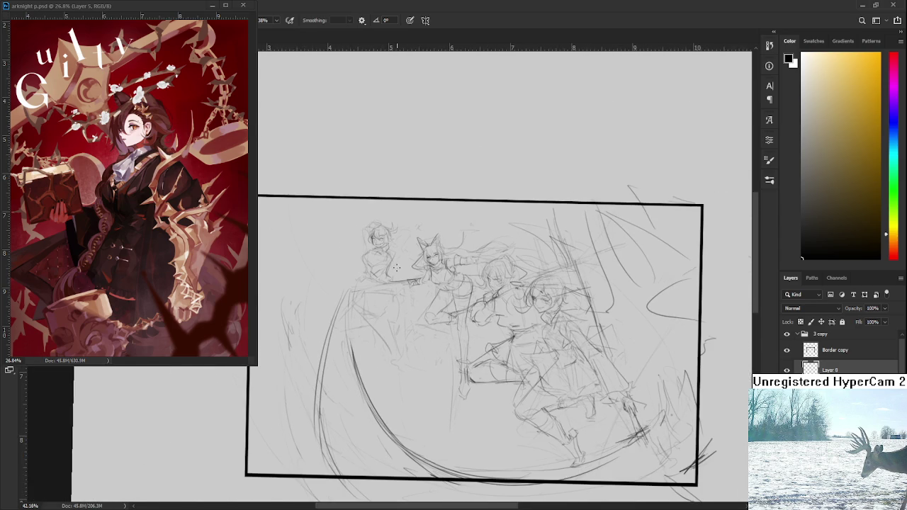
drag(404, 271, 353, 238)
scroll(353, 238, up, 1)
scroll(358, 233, up, 2)
scroll(365, 224, up, 2)
scroll(369, 219, up, 1)
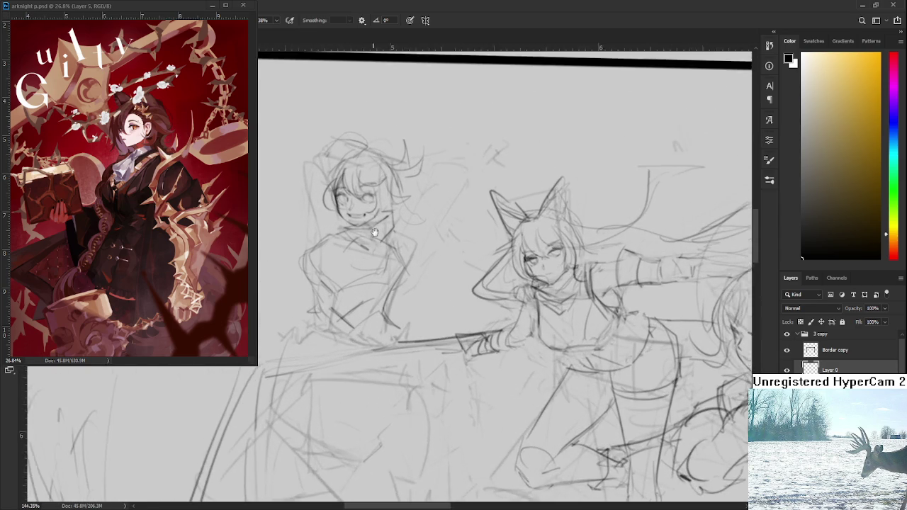
scroll(382, 247, up, 1)
scroll(368, 327, up, 1)
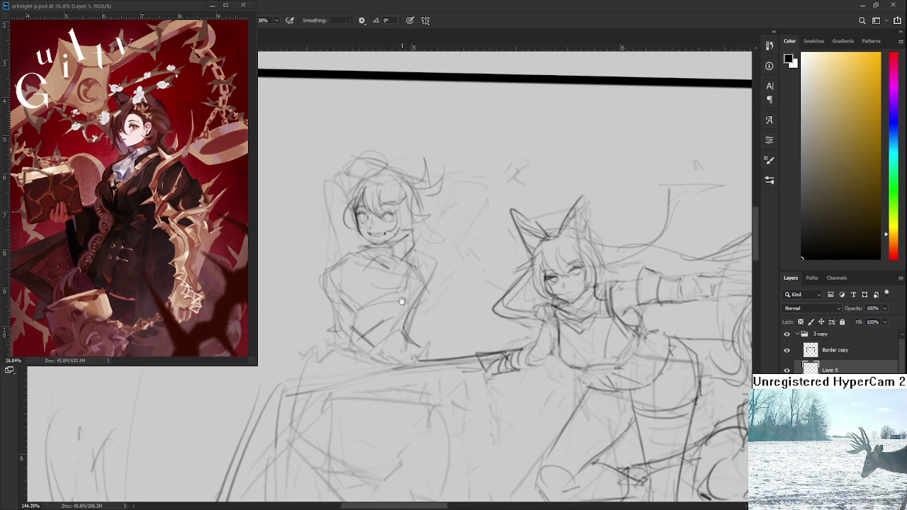
scroll(403, 325, down, 1)
- Draw a short pencil stroke across the left character's torso
key(e)
key(b)
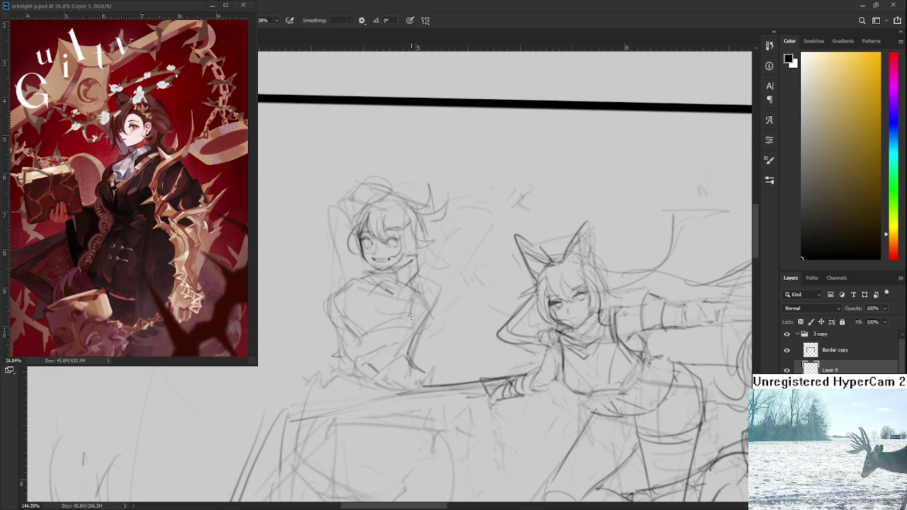
drag(411, 325, 369, 337)
- Sketch a neckline under the left character's face, then undo it as too dark
scroll(444, 272, up, 5)
drag(391, 262, 422, 269)
key(e)
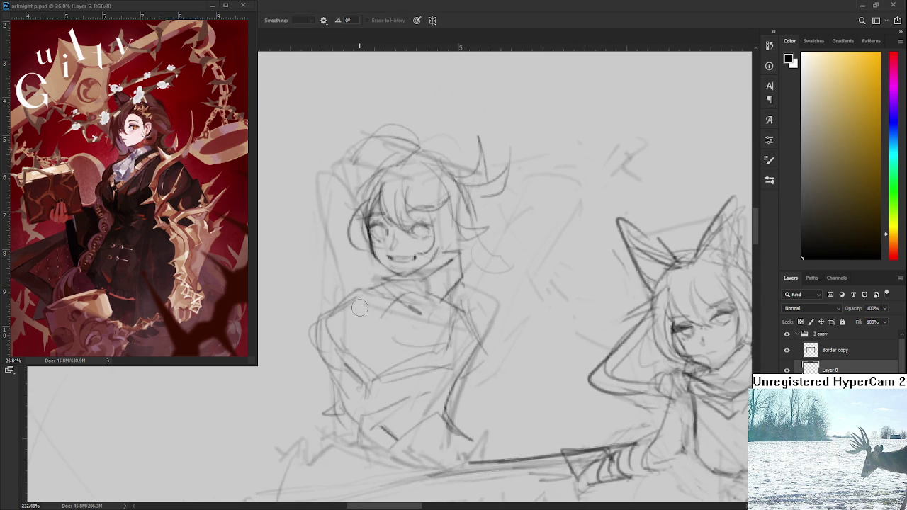
key(b)
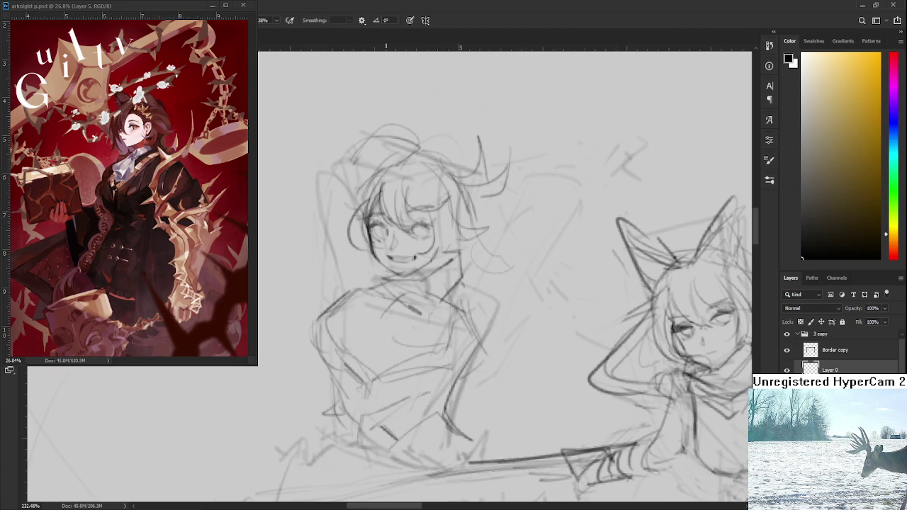
mouse_move(369, 270)
mouse_down()
mouse_move(406, 277)
mouse_move(394, 276)
mouse_move(408, 301)
mouse_up()
key(ctrl+z)
key(space)
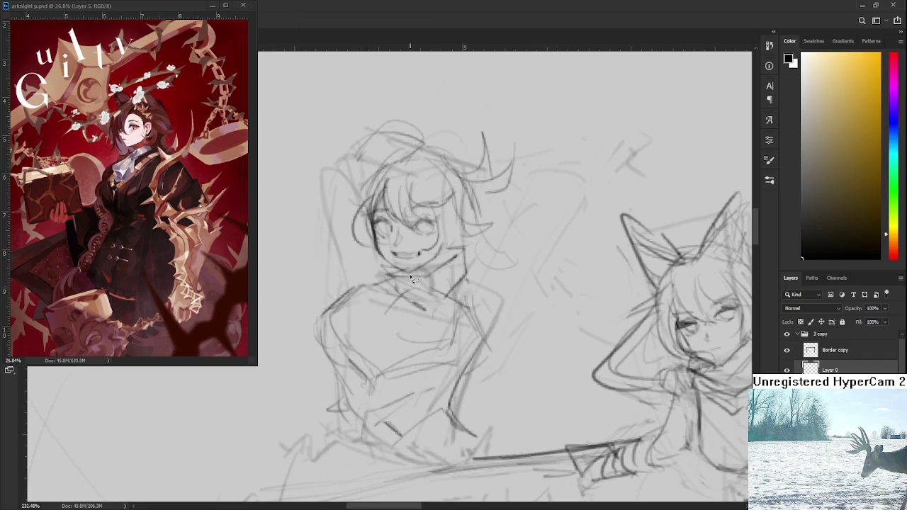
- Lasso the left character's head and move it upward with Free Transform
mouse_move(420, 275)
mouse_down()
mouse_move(496, 274)
mouse_move(462, 232)
mouse_up()
key(ctrl+t)
key(Return)
key(ctrl+d)
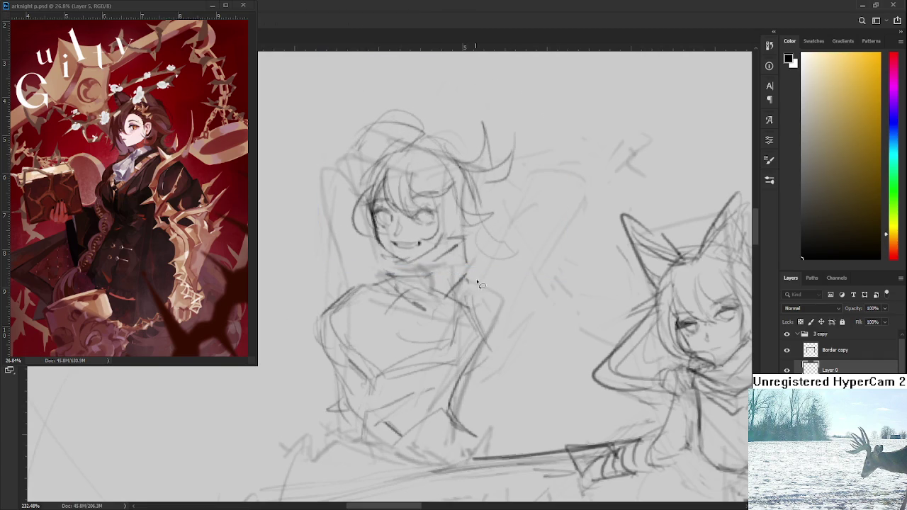
- Redraw the chin, neck and collar lines beneath the moved head, undoing misstrokes
key(b)
mouse_move(382, 261)
mouse_down()
mouse_move(404, 279)
mouse_move(403, 259)
mouse_up()
key(ctrl+z)
key(ctrl+z)
drag(402, 262, 438, 260)
drag(374, 265, 398, 274)
mouse_move(462, 249)
mouse_down()
mouse_move(468, 268)
mouse_move(426, 281)
mouse_move(451, 275)
mouse_up()
key(ctrl+z)
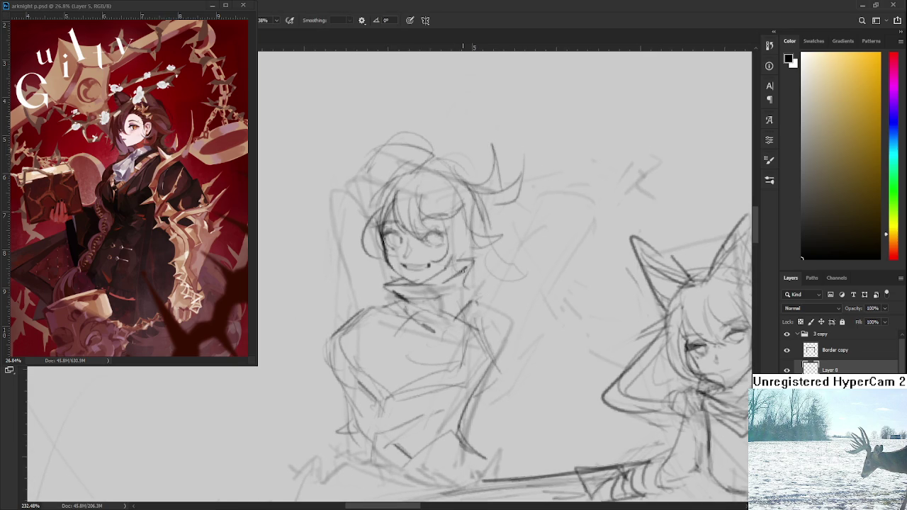
scroll(437, 294, down, 3)
- Check the panel zoomed out, then zoom back in and rotate the canvas view to a slight tilt
scroll(437, 295, down, 3)
scroll(437, 295, down, 3)
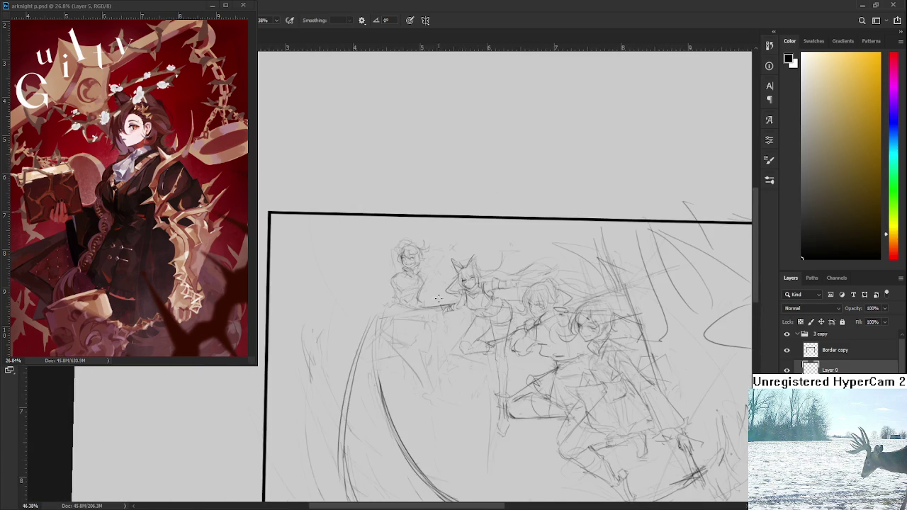
scroll(428, 287, up, 3)
scroll(418, 291, up, 3)
scroll(397, 298, up, 1)
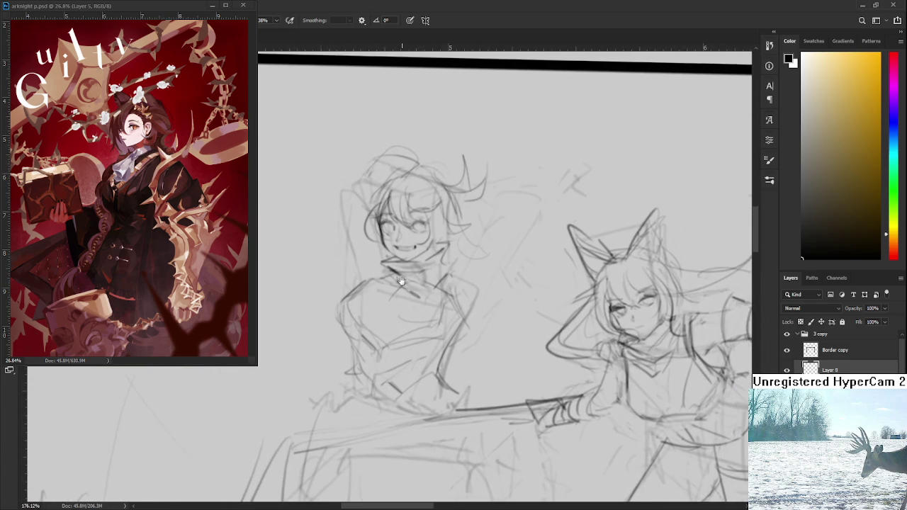
scroll(377, 302, up, 2)
key(r)
drag(376, 303, 119, 399)
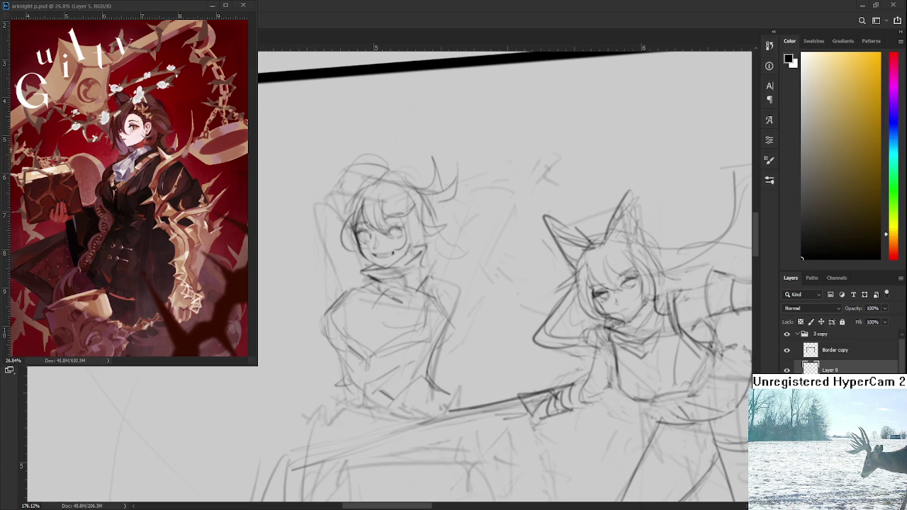
alt+scroll(496, 283, up, 3)
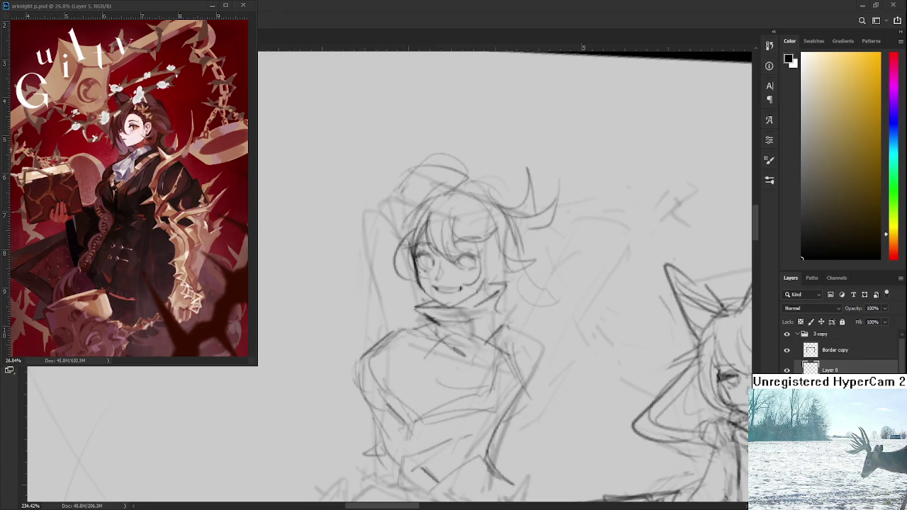
- Draw a long raised-arm line rising beside the left character's head, redrawing it once
alt+scroll(506, 344, down, 1)
mouse_move(506, 344)
mouse_down()
mouse_move(447, 346)
mouse_move(443, 275)
mouse_up()
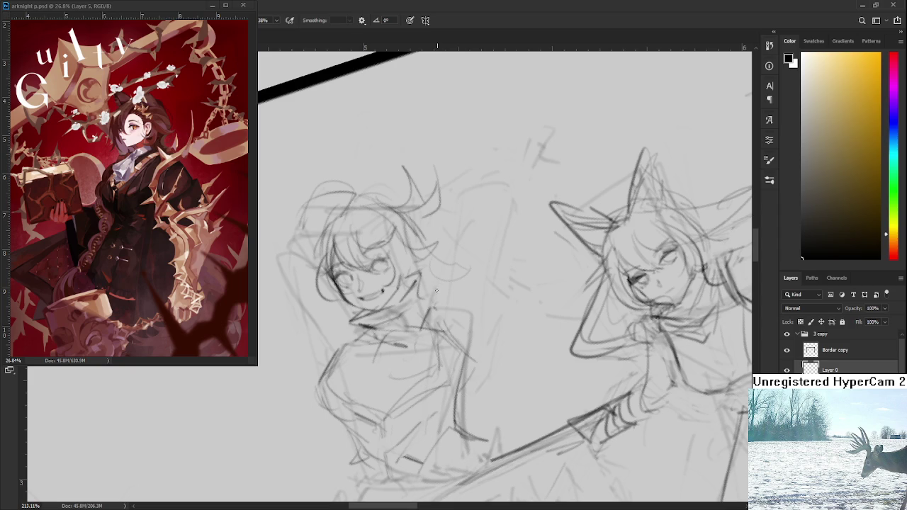
drag(452, 185, 439, 257)
mouse_move(460, 170)
mouse_down()
mouse_move(494, 150)
mouse_move(502, 178)
mouse_move(482, 311)
mouse_up()
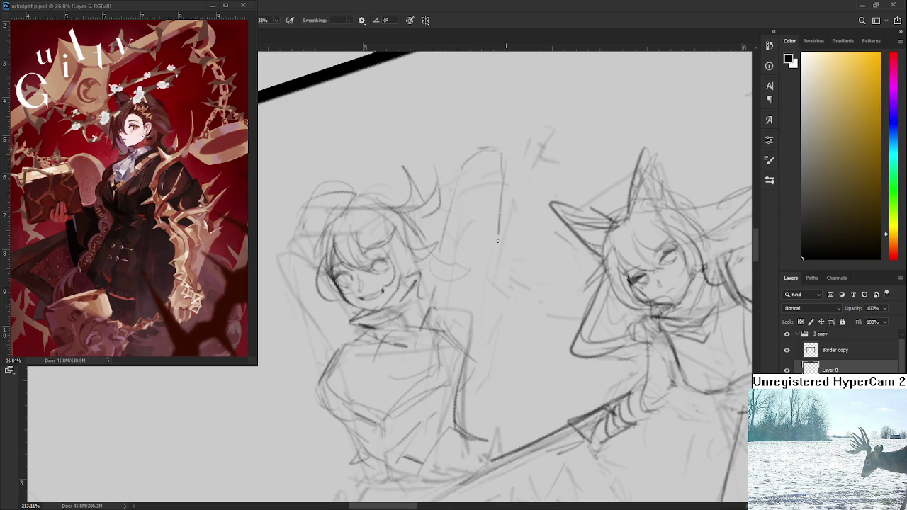
key(ctrl+z)
mouse_move(501, 169)
mouse_down()
mouse_move(473, 319)
mouse_move(469, 286)
mouse_up()
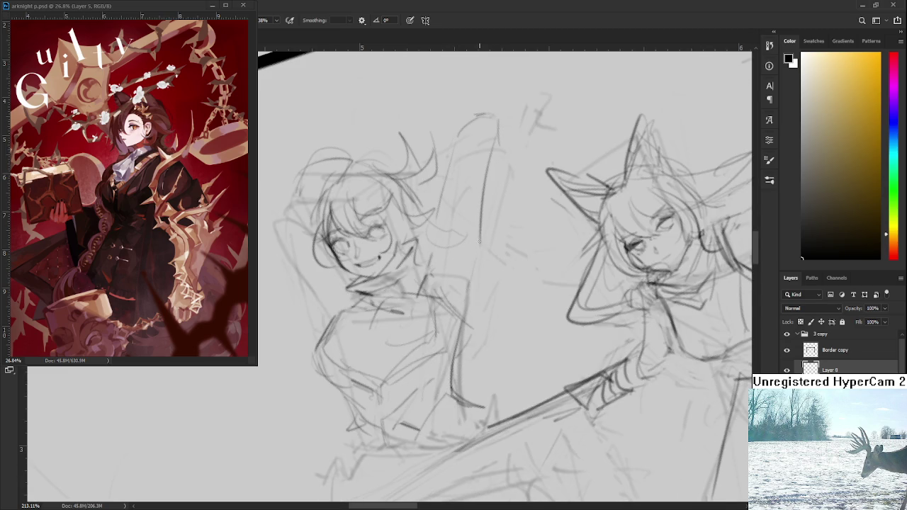
- Erase the lower part of the arm stroke and rotate the view back toward level
key(ctrl+z)
drag(481, 216, 470, 311)
key(r)
mouse_move(428, 262)
mouse_down()
mouse_move(493, 230)
mouse_move(533, 242)
mouse_up()
scroll(492, 230, down, 5)
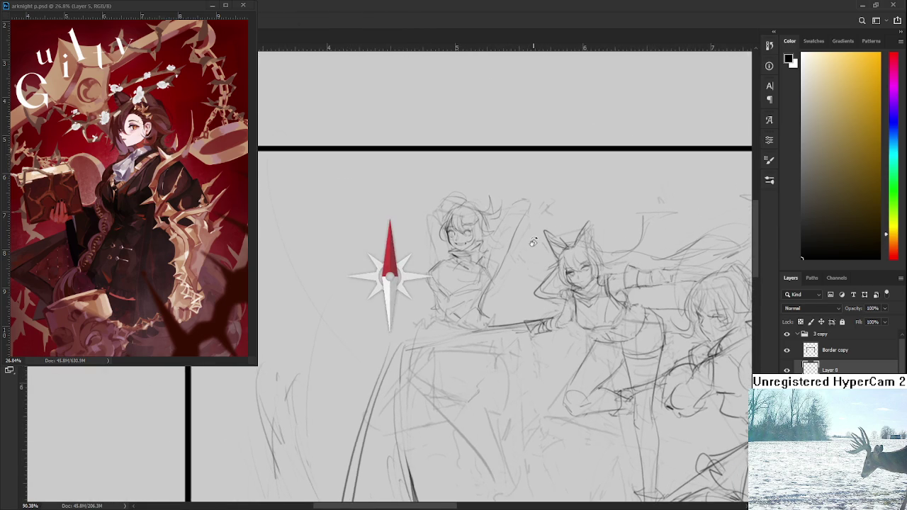
- Lasso the left figure's raised arm and reshape and reposition it with Free Transform
scroll(533, 243, up, 2)
scroll(528, 241, up, 2)
scroll(521, 240, up, 2)
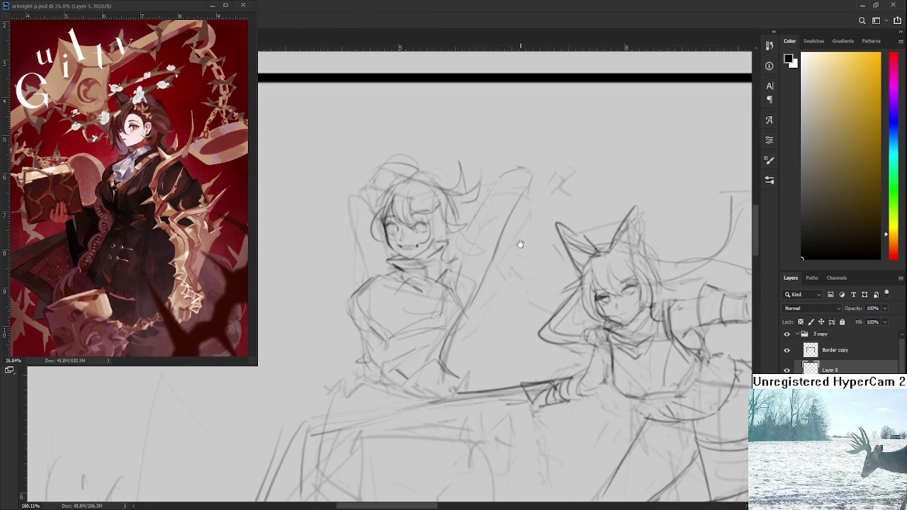
drag(520, 240, 519, 274)
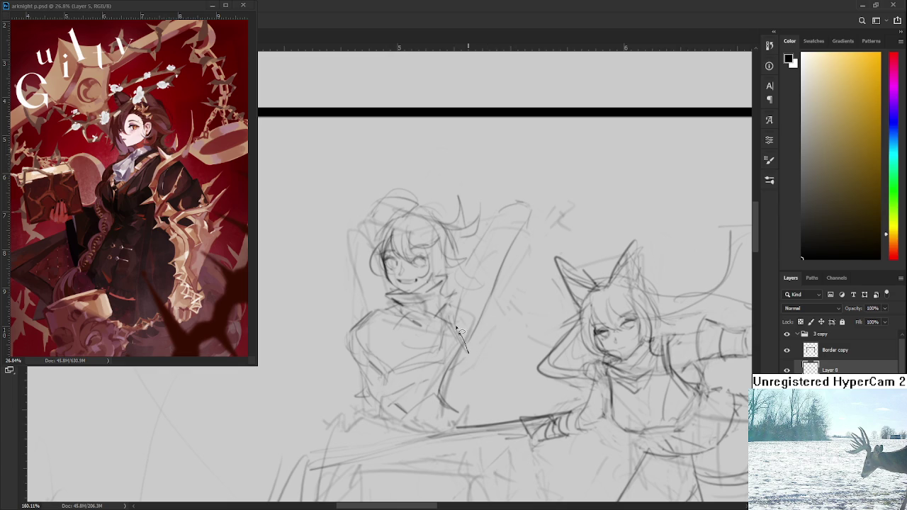
drag(496, 212, 459, 311)
key(ctrl+t)
drag(548, 213, 518, 231)
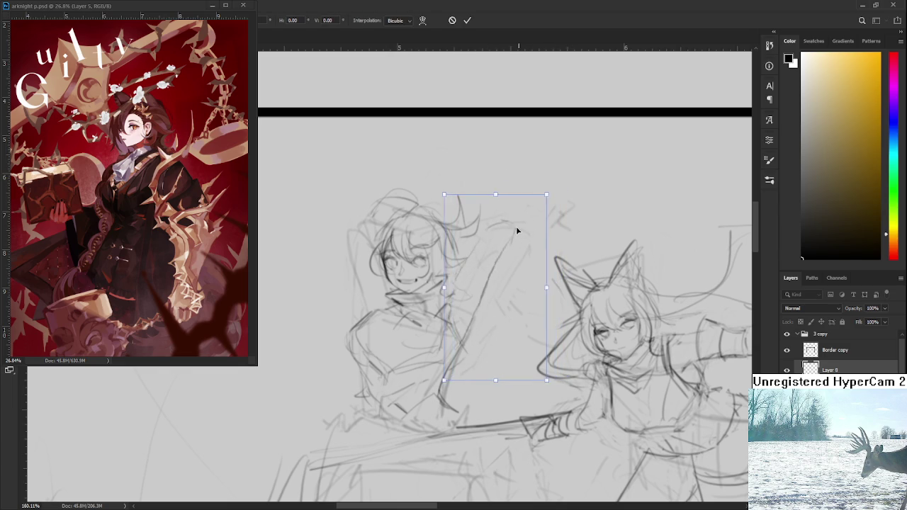
key(Return)
- Sketch a second raised arm on the left side of the head, retrying the stroke several times
key(b)
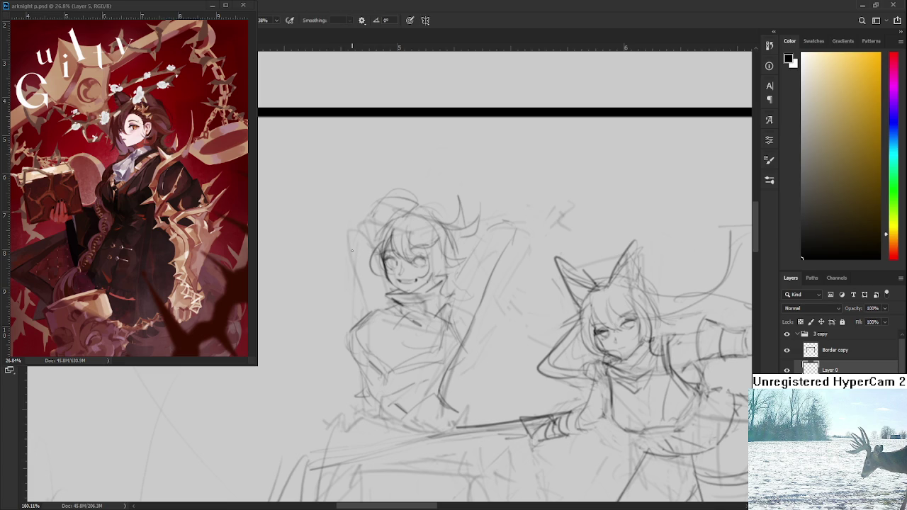
mouse_move(362, 313)
mouse_down()
mouse_move(342, 239)
mouse_move(354, 310)
mouse_up()
key(ctrl+z)
drag(335, 230, 358, 298)
key(ctrl+z)
key(ctrl+z)
drag(336, 227, 361, 315)
key(ctrl+z)
mouse_move(337, 233)
mouse_down()
mouse_move(357, 223)
mouse_move(348, 221)
mouse_move(366, 255)
mouse_move(359, 259)
mouse_move(387, 304)
mouse_move(384, 294)
mouse_up()
key(ctrl+z)
key(ctrl+z)
- Zoom in and erase the short top stroke of the left character's raised arm
scroll(385, 268, up, 2)
scroll(385, 268, up, 2)
scroll(370, 231, up, 2)
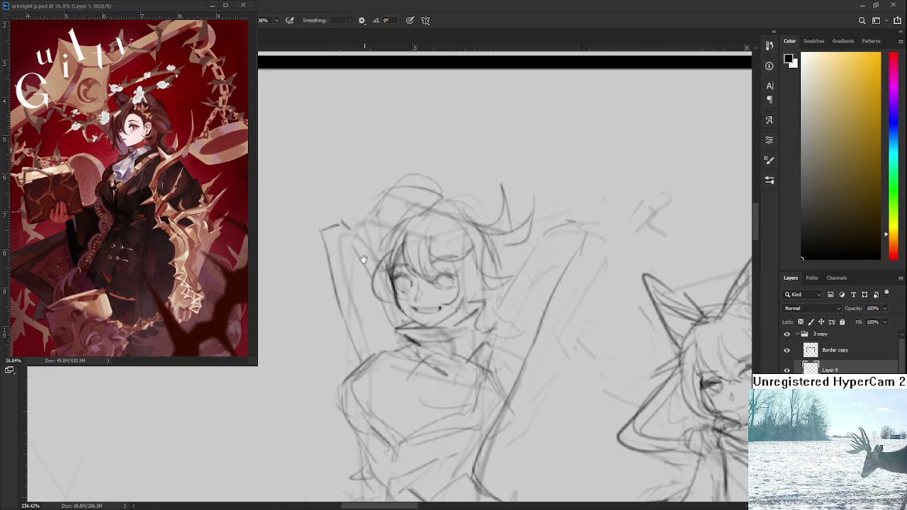
key(e)
mouse_move(343, 225)
mouse_down()
mouse_move(319, 231)
mouse_move(391, 225)
mouse_up()
key(b)
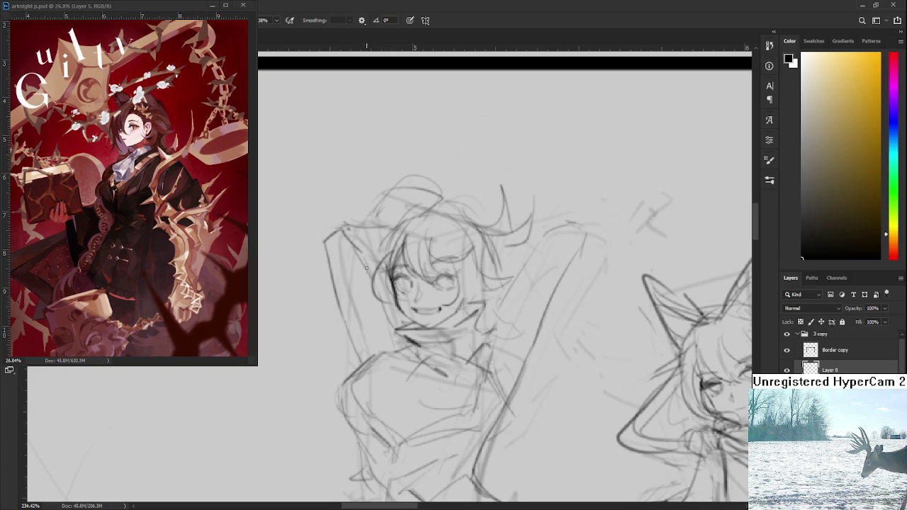
- Tilt the canvas view and sketch new pencil strokes along the raised arm
key(r)
drag(375, 265, 380, 258)
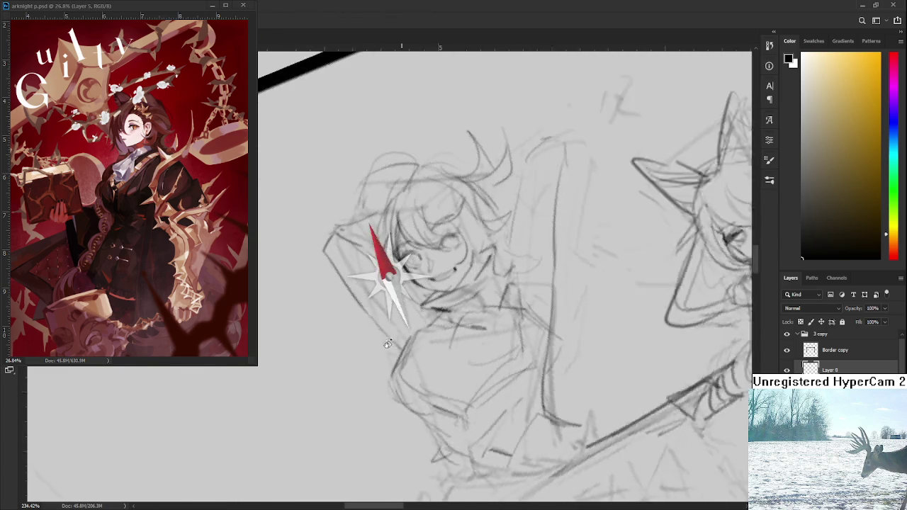
key(b)
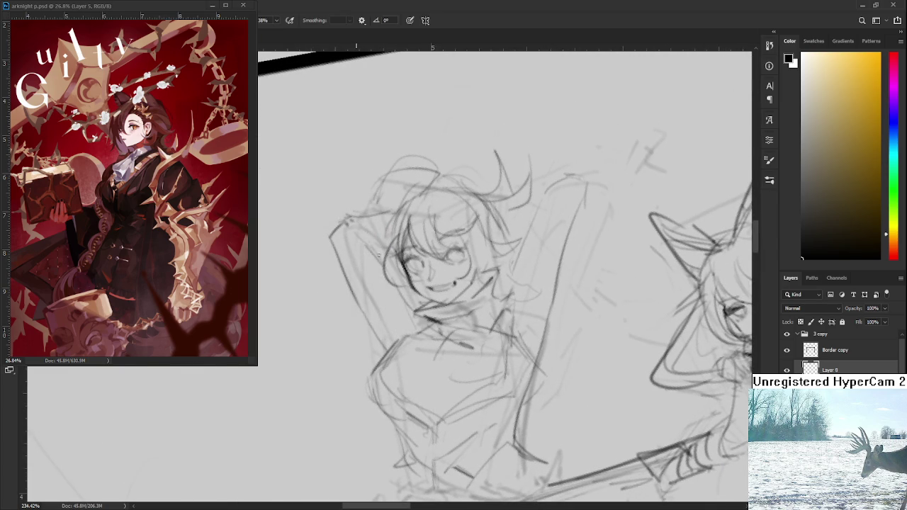
drag(382, 342, 385, 307)
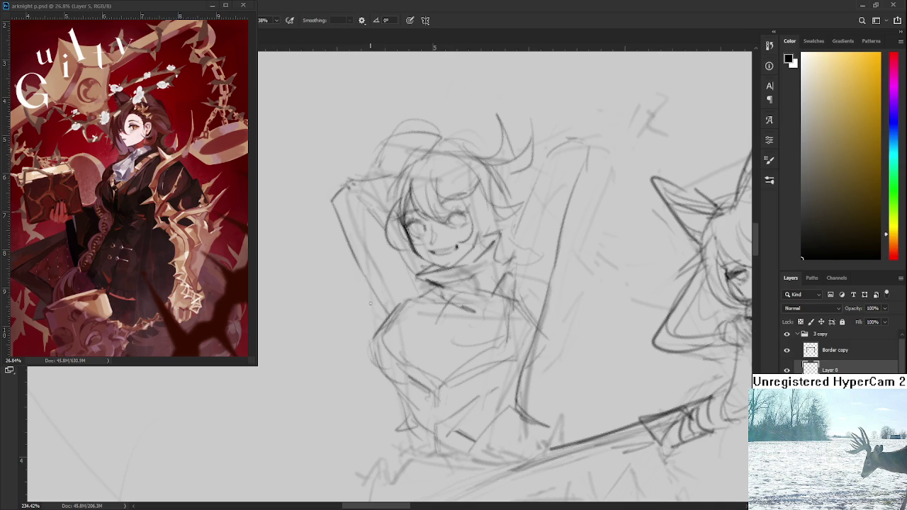
drag(363, 293, 410, 263)
mouse_move(351, 300)
mouse_down()
mouse_move(370, 265)
mouse_move(394, 251)
mouse_up()
key(ctrl+z)
drag(354, 277, 395, 249)
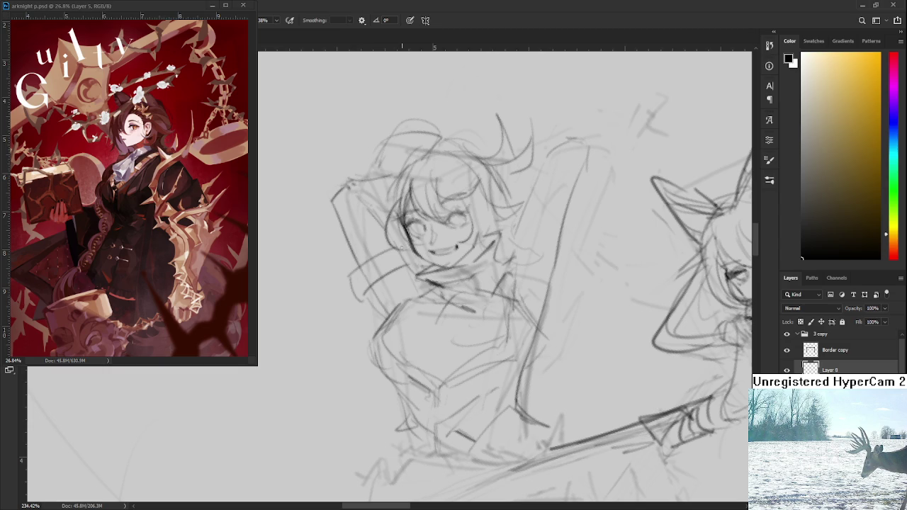
mouse_move(358, 275)
mouse_down()
mouse_move(350, 264)
mouse_move(360, 296)
mouse_up()
- Lasso the raised arm and start rotating it about 10° counterclockwise
key(e)
key(b)
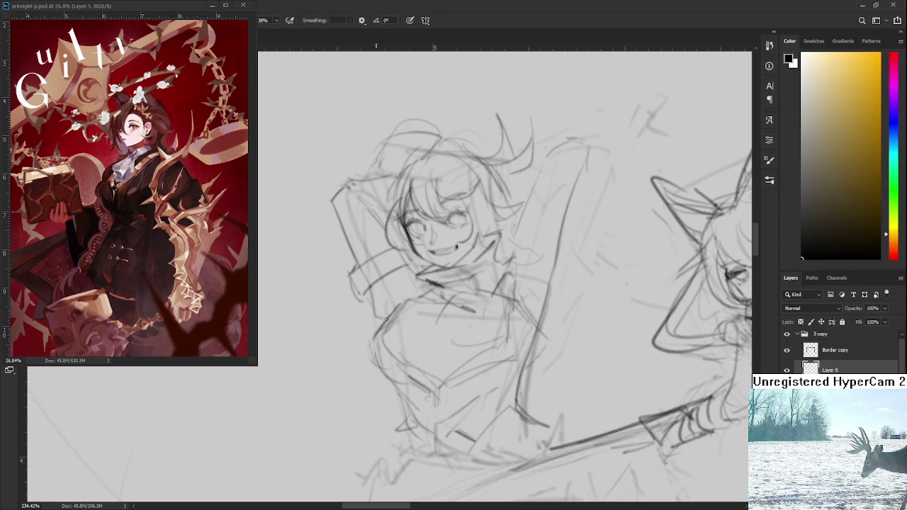
key(e)
key(b)
drag(414, 283, 418, 274)
key(e)
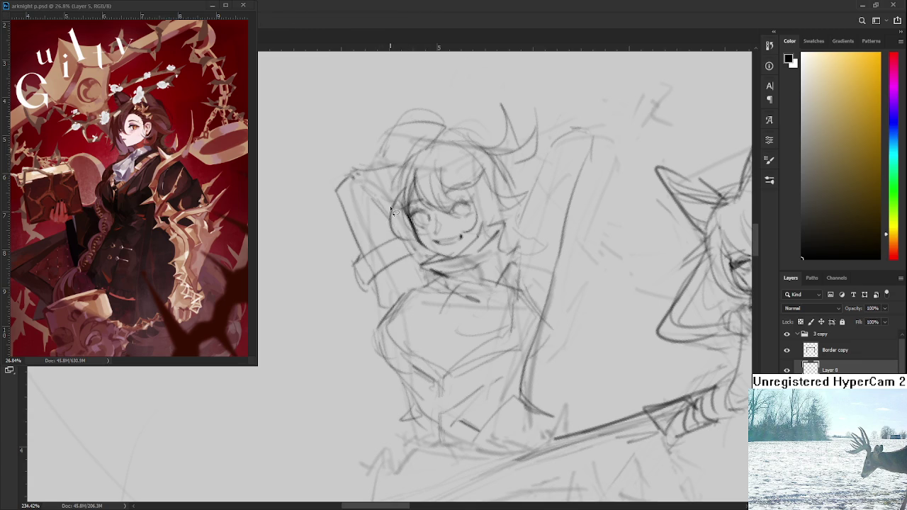
mouse_move(391, 207)
mouse_down()
mouse_move(388, 309)
mouse_move(391, 201)
mouse_up()
key(ctrl+t)
mouse_move(429, 263)
mouse_down()
mouse_move(434, 242)
mouse_move(430, 257)
mouse_up()
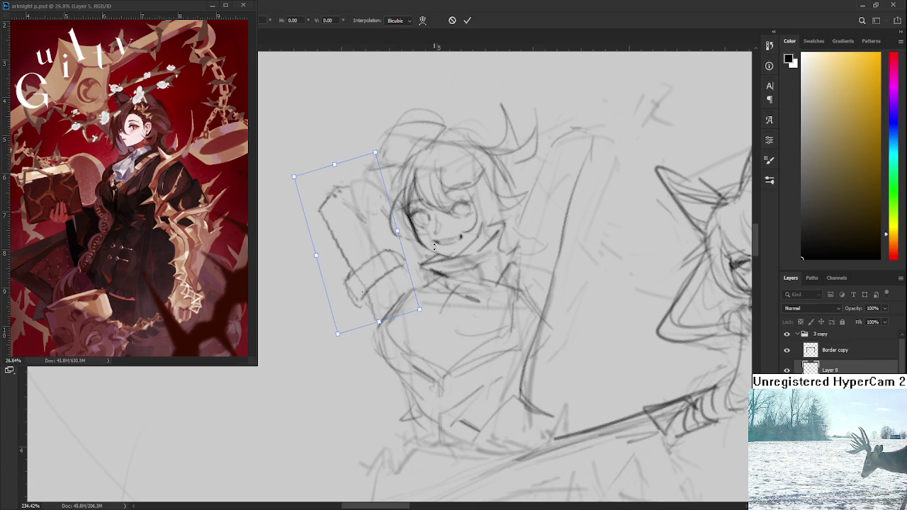
- Nudge the arm up, confirm its new angle, then lasso it again to clear it away
drag(378, 268, 379, 264)
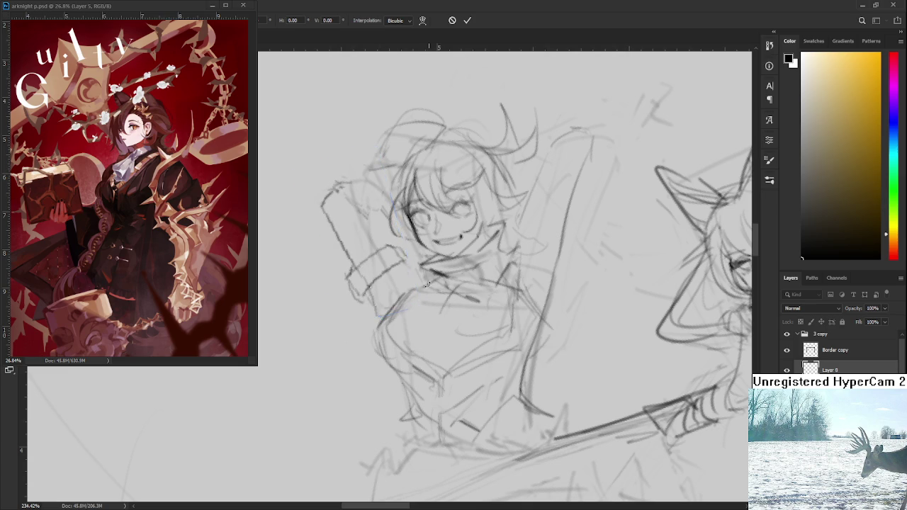
key(Return)
mouse_move(412, 278)
mouse_down()
mouse_move(327, 226)
mouse_move(391, 203)
mouse_up()
drag(397, 238, 409, 273)
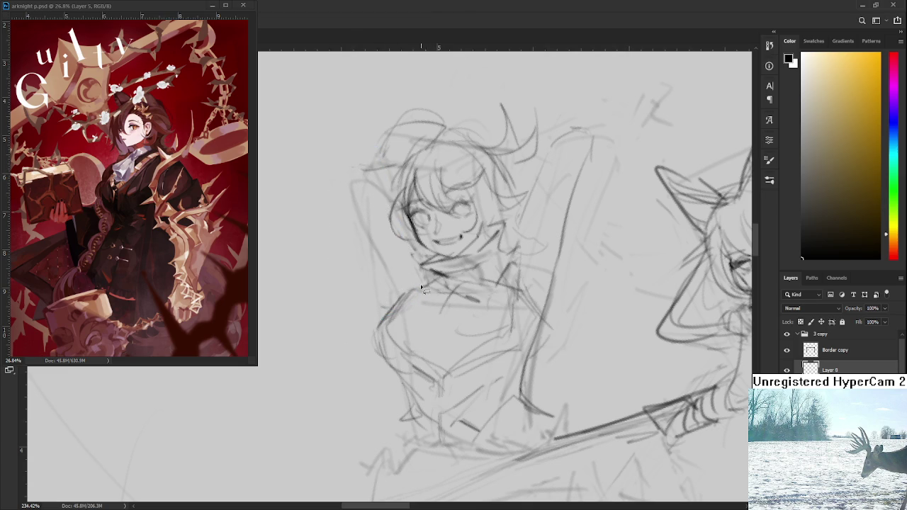
scroll(549, 283, down, 2)
- Straighten the tilted canvas view and zoom back in on the left character
alt+scroll(438, 199, down, 5)
alt+scroll(438, 199, down, 3)
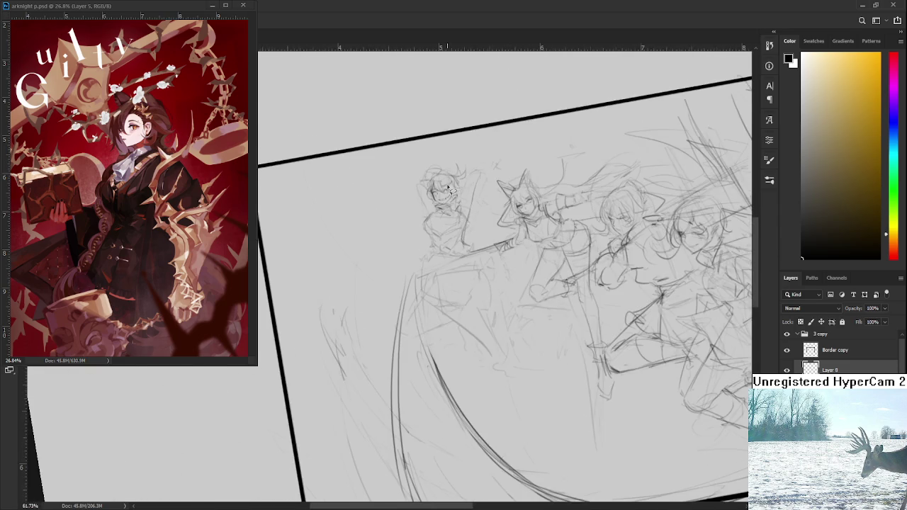
drag(482, 202, 497, 219)
alt+scroll(498, 220, up, 2)
alt+scroll(489, 225, up, 2)
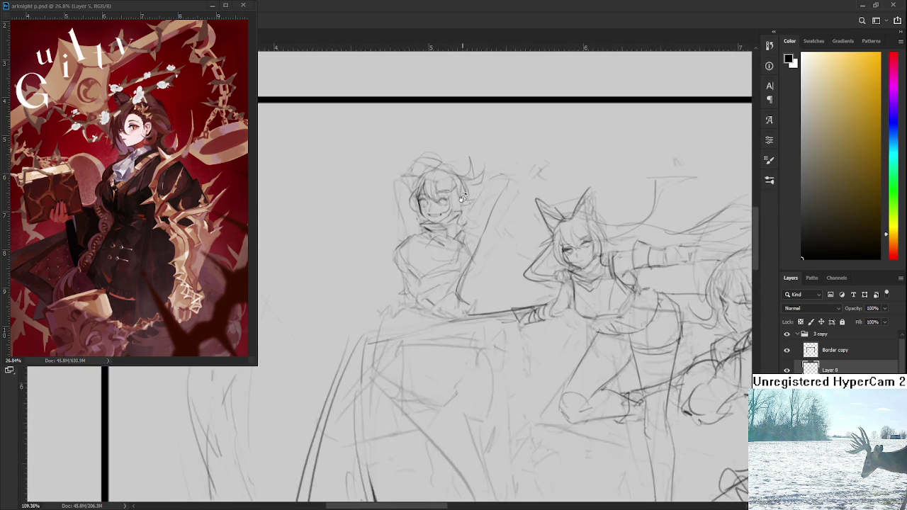
alt+scroll(474, 233, up, 2)
alt+scroll(454, 244, up, 2)
key(b)
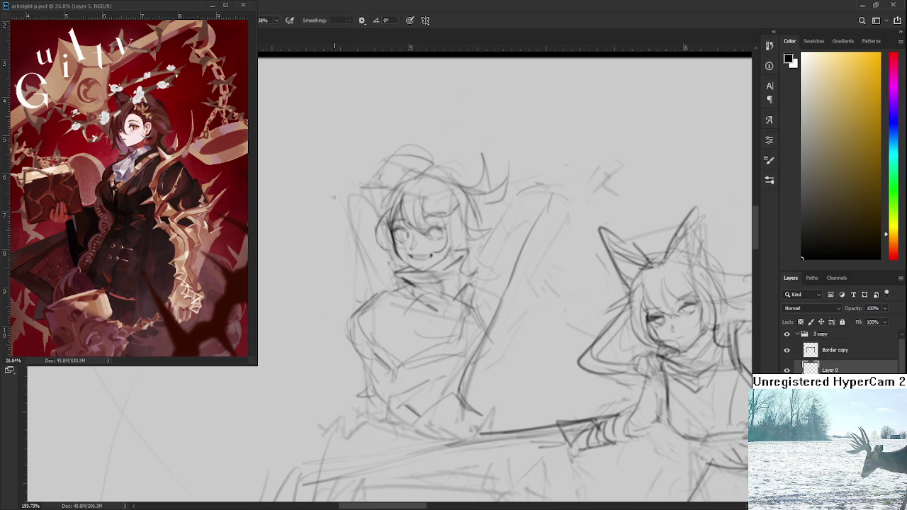
- Try several arm strokes near her head and shoulder, undoing the ones that miss
mouse_move(337, 193)
mouse_down()
mouse_move(318, 187)
mouse_move(338, 310)
mouse_up()
key(ctrl+z)
mouse_move(309, 222)
mouse_down()
mouse_move(338, 303)
mouse_move(338, 291)
mouse_up()
key(ctrl+z)
key(ctrl+z)
key(ctrl+z)
drag(332, 206, 385, 296)
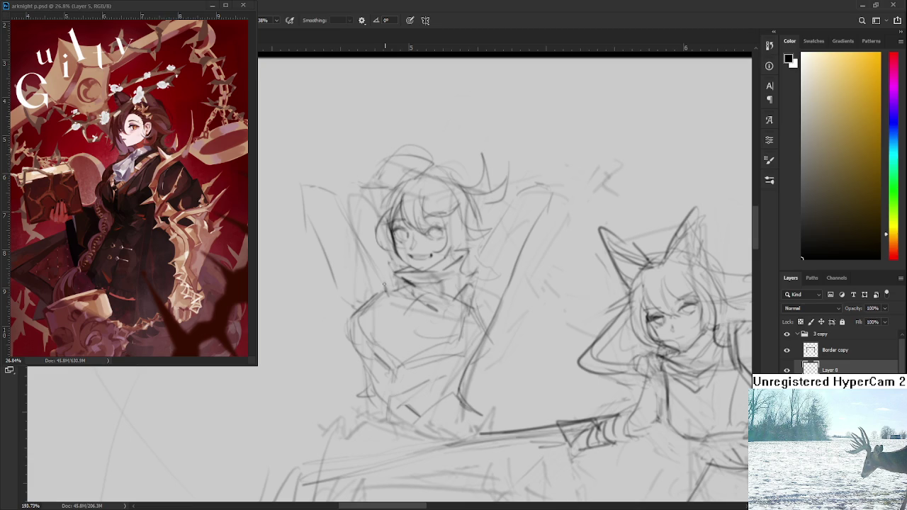
key(ctrl+z)
mouse_move(299, 182)
mouse_down()
mouse_move(379, 191)
mouse_move(367, 190)
mouse_up()
drag(378, 225, 345, 236)
key(ctrl+z)
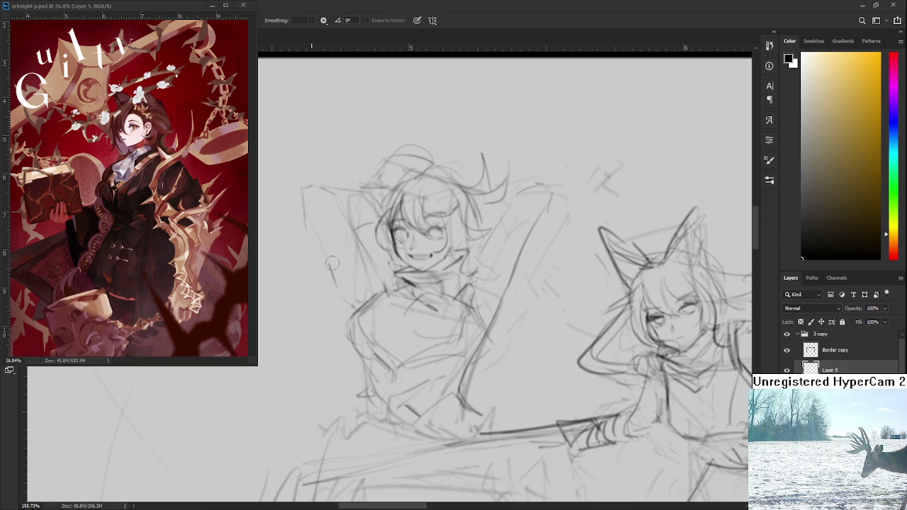
- Draw and reinforce the outer line of the left arm, adding a short shoulder stroke
drag(306, 210, 344, 282)
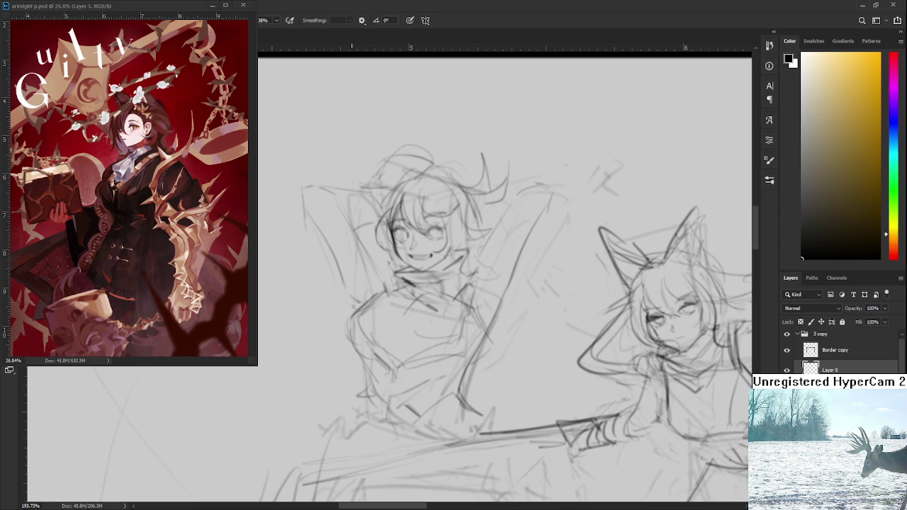
drag(306, 206, 339, 278)
key(e)
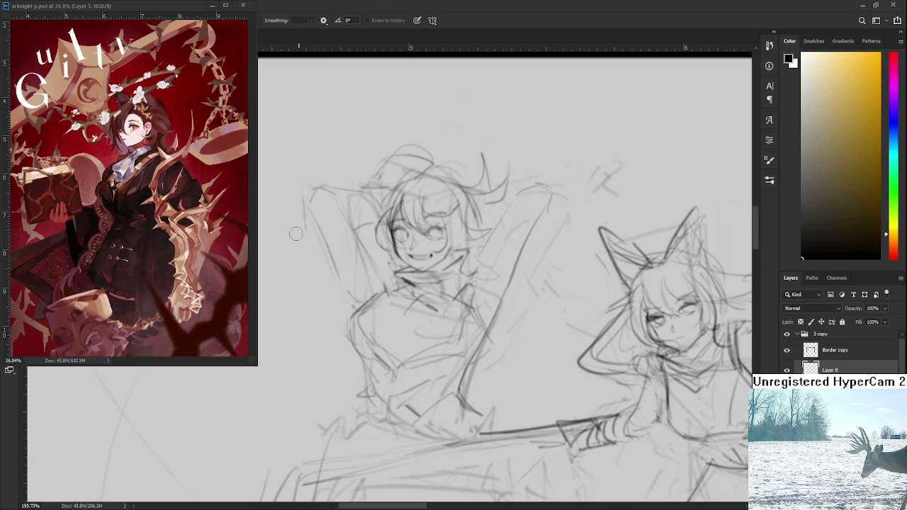
key(b)
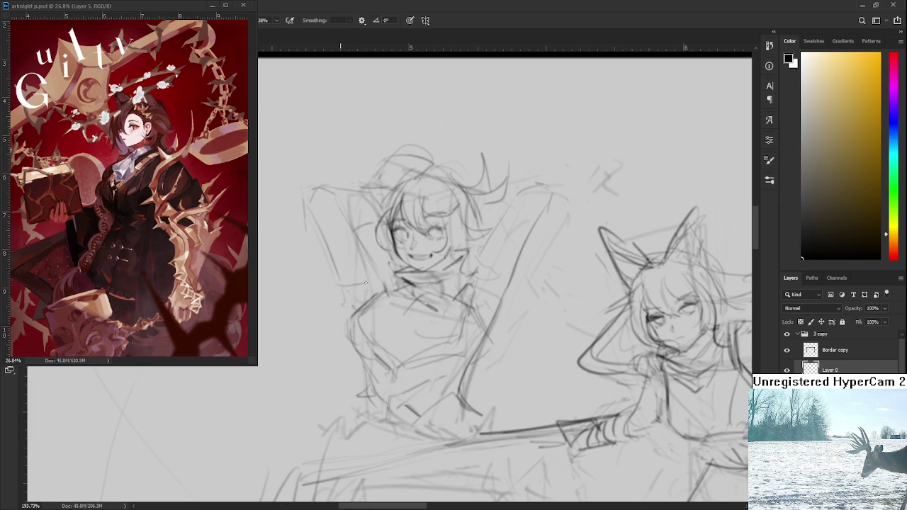
drag(331, 276, 331, 287)
scroll(415, 284, up, 1)
scroll(418, 283, down, 2)
scroll(425, 285, down, 2)
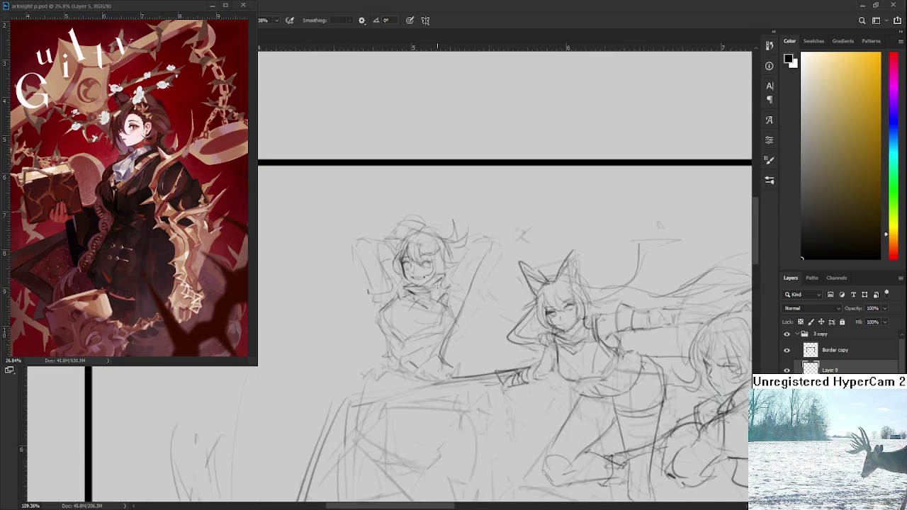
scroll(436, 286, down, 1)
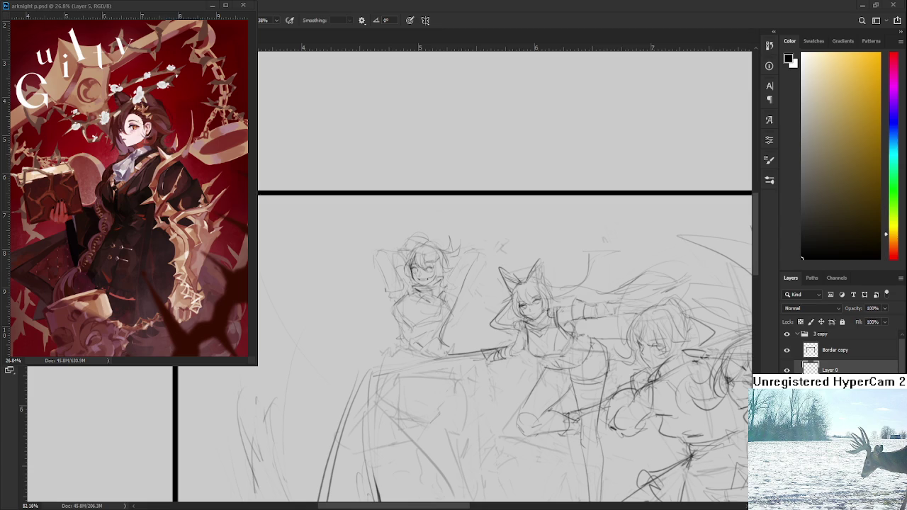
drag(385, 287, 368, 301)
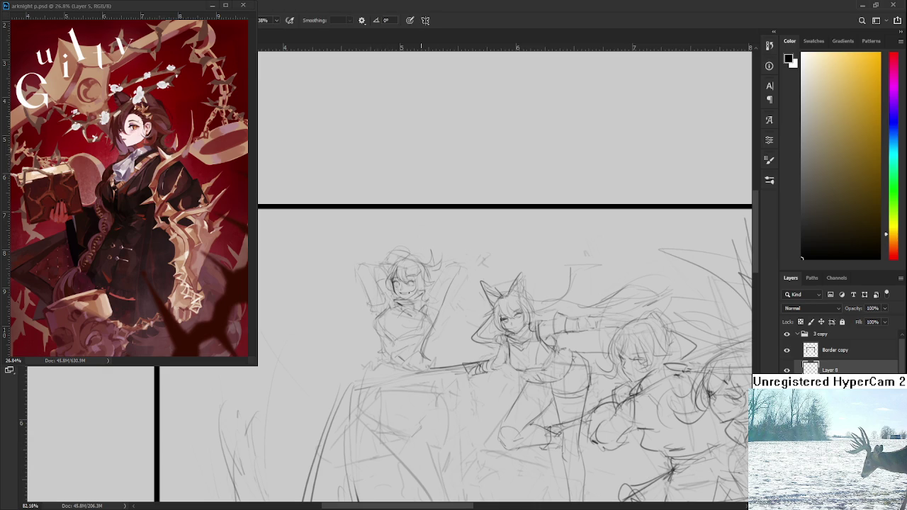
scroll(427, 300, up, 2)
scroll(426, 315, up, 2)
scroll(425, 331, up, 1)
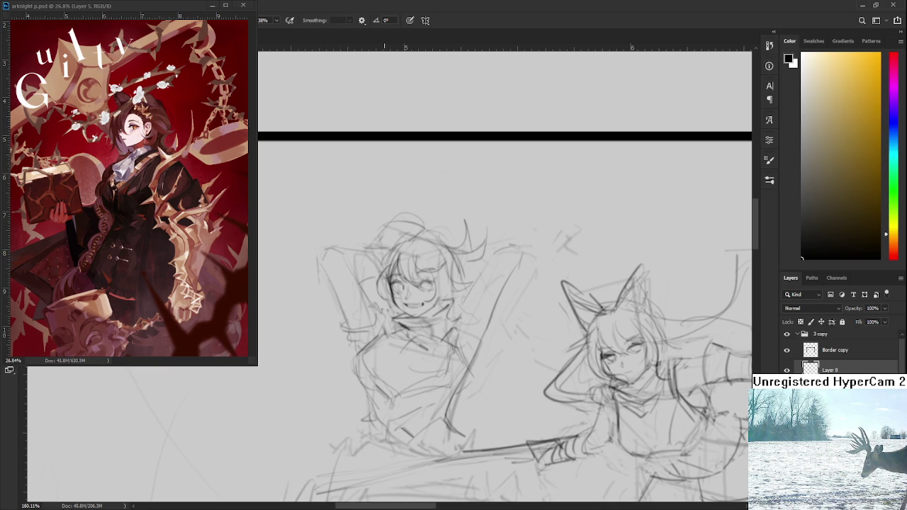
scroll(415, 311, down, 1)
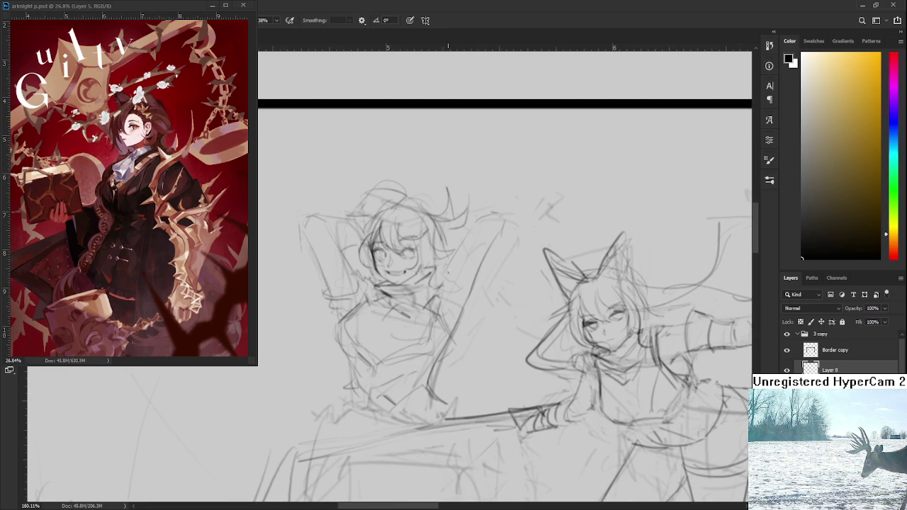
drag(439, 278, 439, 284)
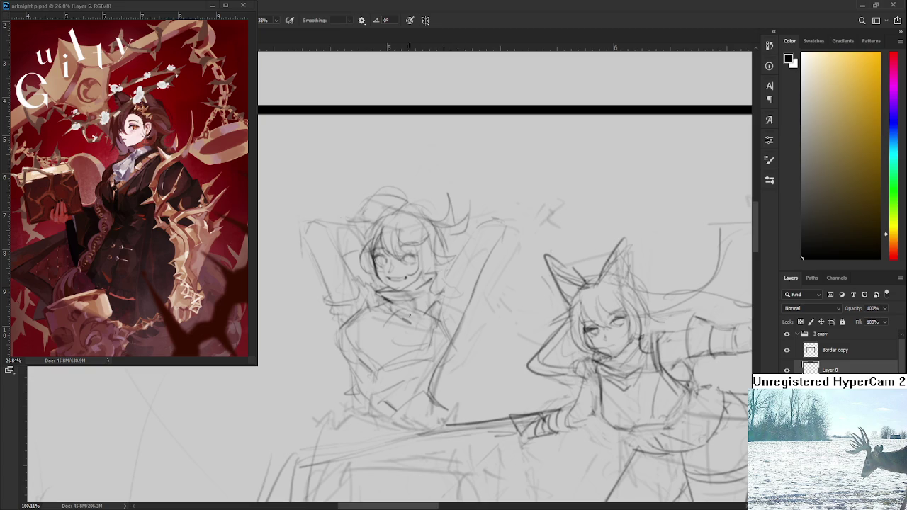
key(l)
mouse_move(370, 284)
mouse_down()
mouse_move(288, 259)
mouse_move(418, 306)
mouse_move(375, 295)
mouse_up()
- Skew the left character's left side down and nudge her up slightly, applying the transform
key(ctrl+t)
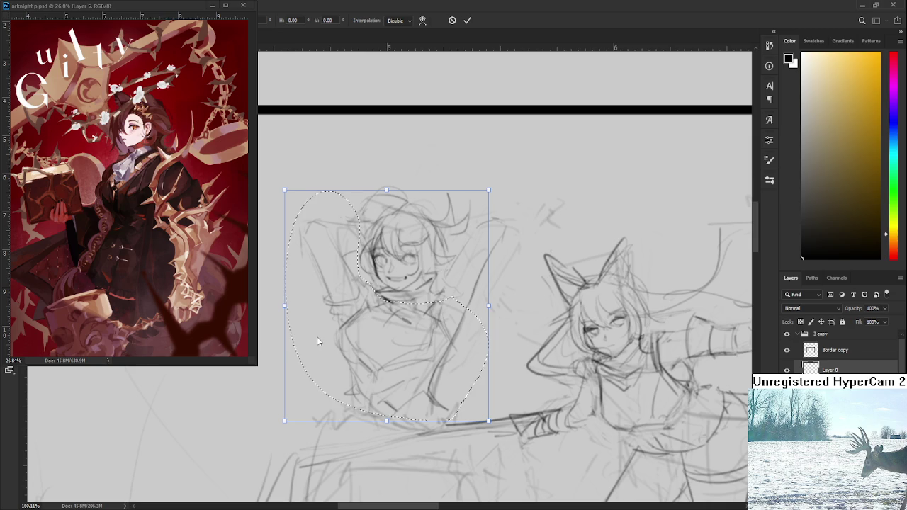
drag(284, 306, 284, 319)
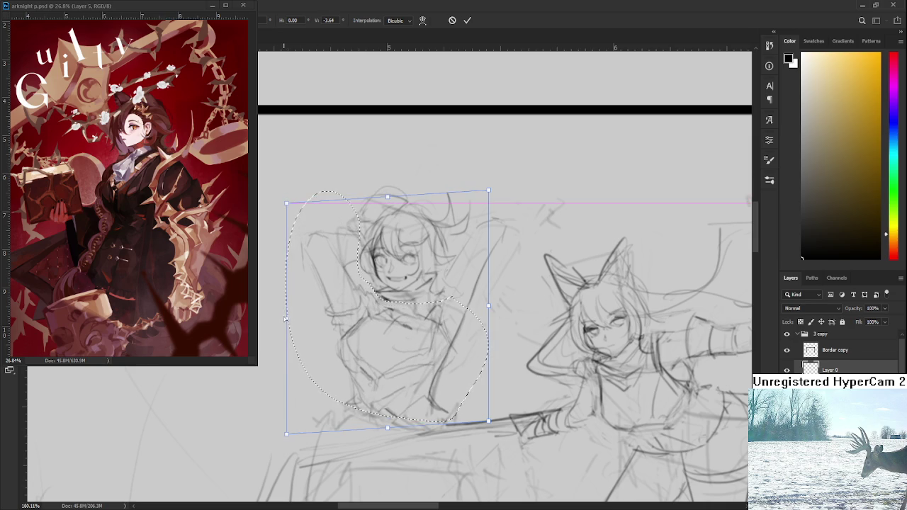
drag(488, 420, 494, 419)
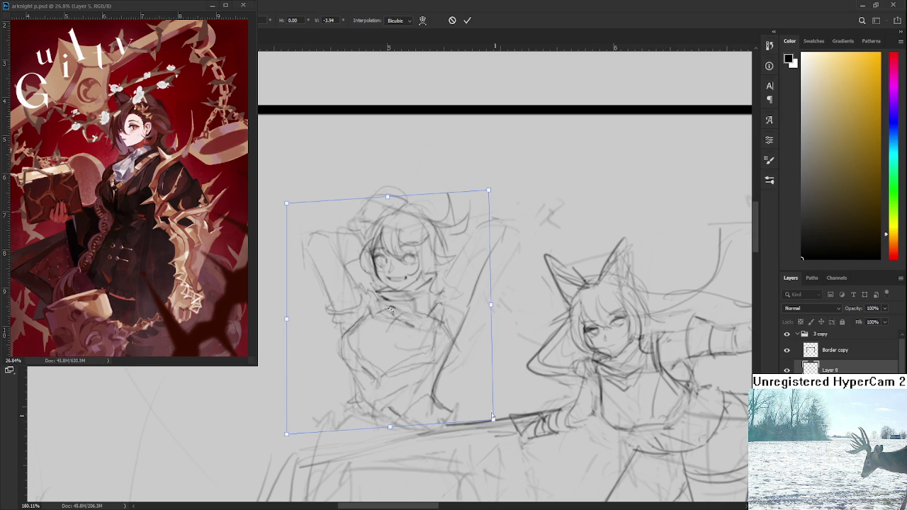
drag(457, 387, 458, 382)
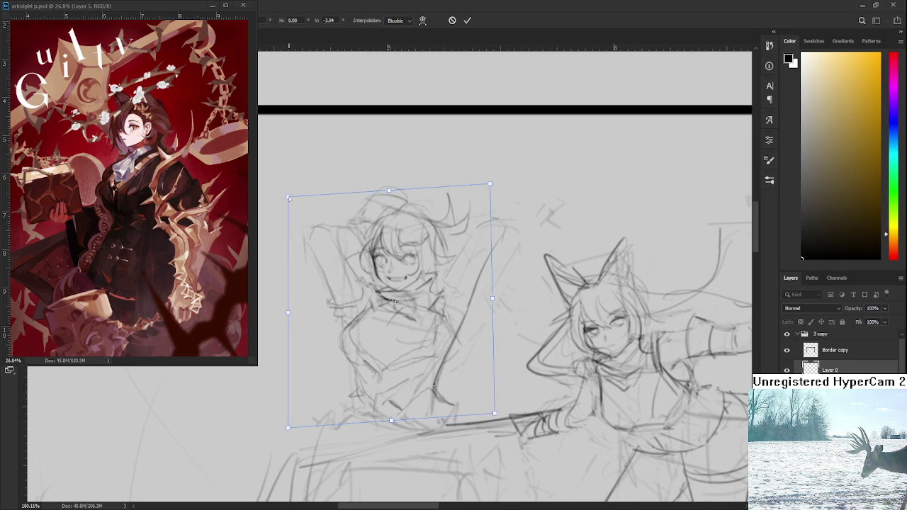
key(Return)
- Darken the pencil lines around her raised arm
scroll(380, 163, down, 2)
key(b)
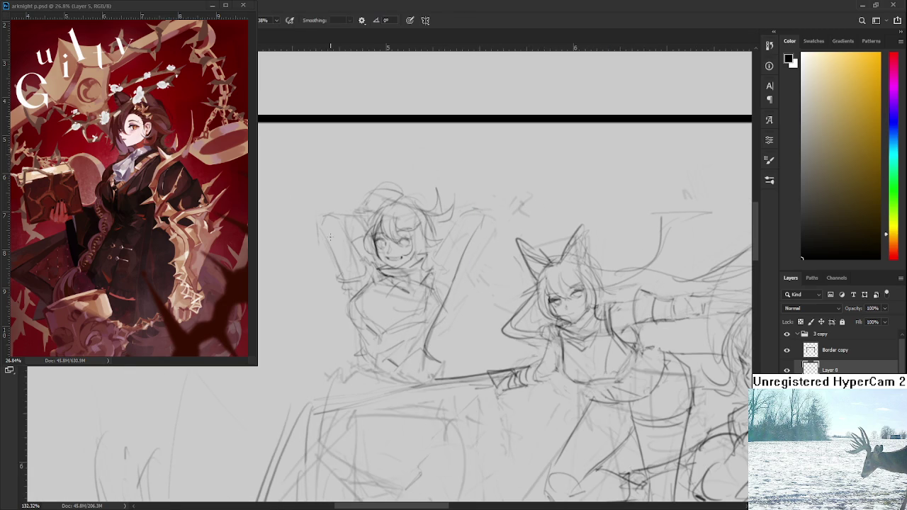
drag(333, 216, 363, 266)
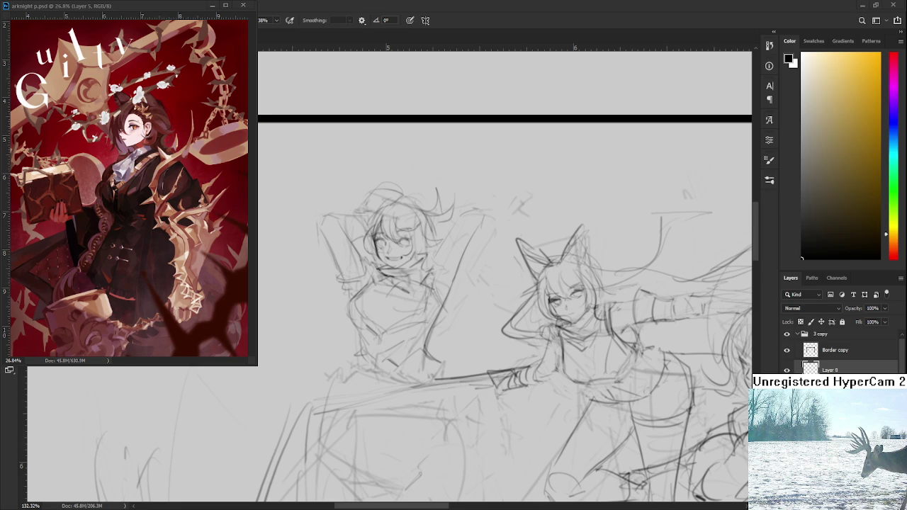
- Reposition and tilt the view, then rough in a clenched fist on the leftmost girl's raised hand
scroll(332, 264, down, 2)
scroll(331, 264, down, 2)
scroll(331, 264, down, 2)
scroll(331, 264, down, 2)
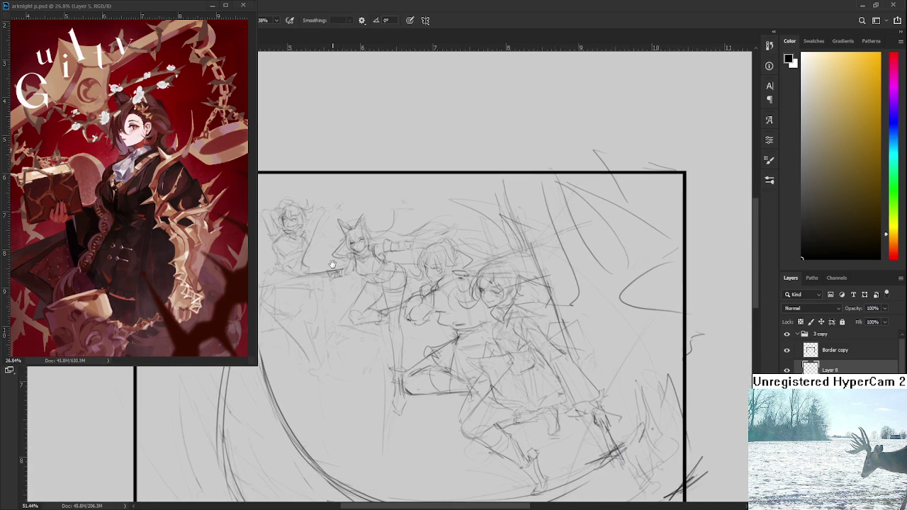
scroll(331, 265, up, 1)
scroll(347, 252, up, 1)
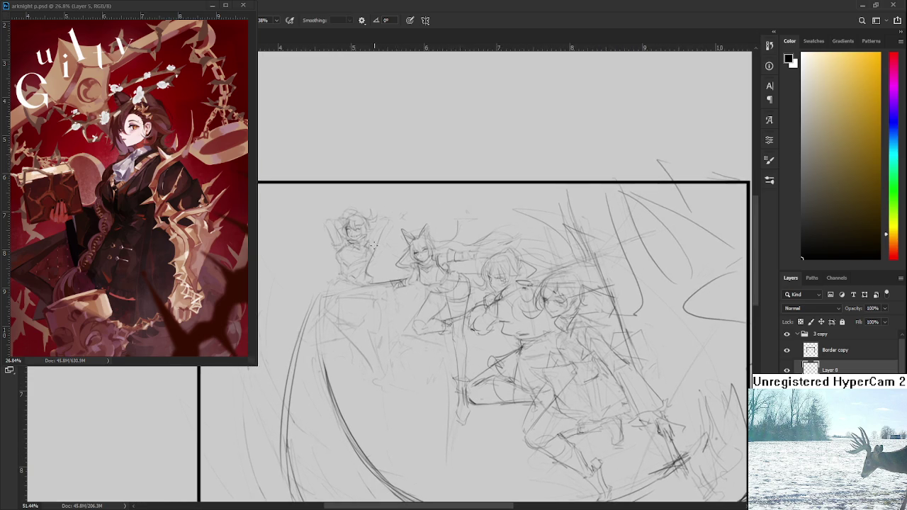
scroll(365, 239, up, 1)
scroll(366, 239, up, 1)
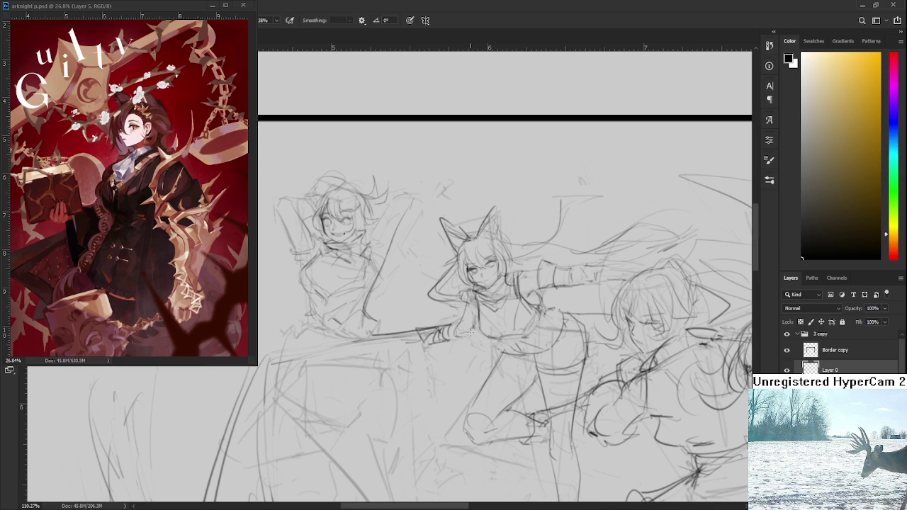
drag(379, 246, 401, 275)
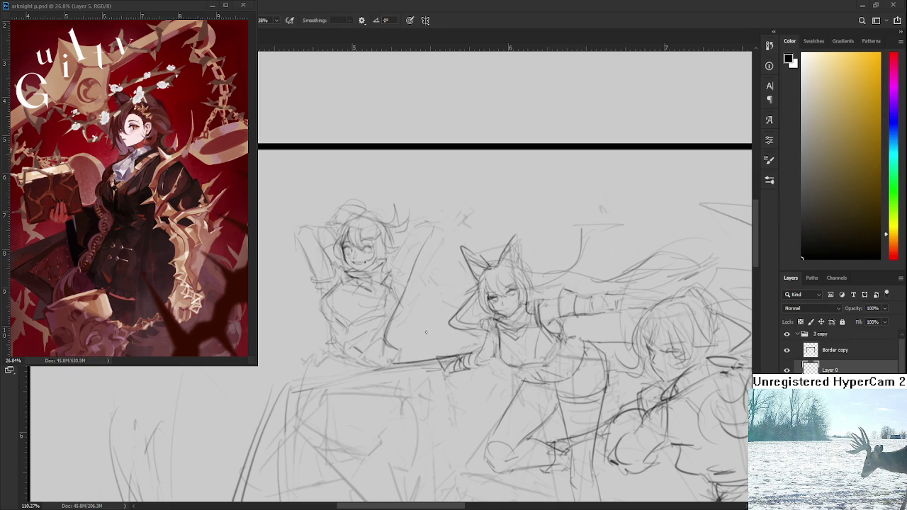
drag(380, 271, 391, 289)
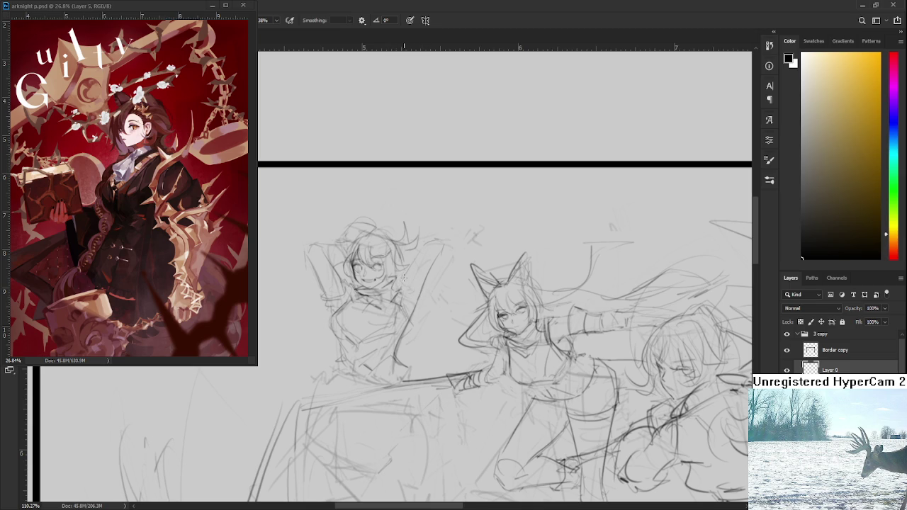
drag(425, 291, 419, 271)
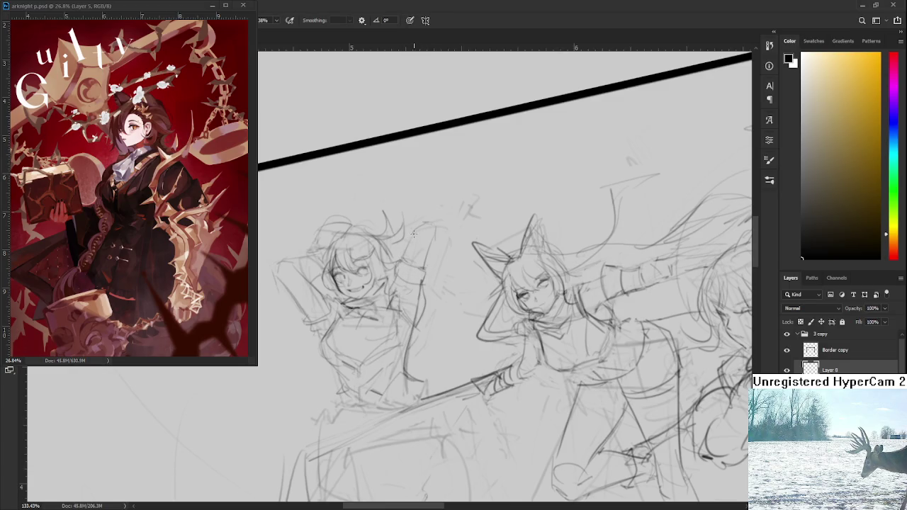
mouse_move(412, 240)
mouse_down()
mouse_move(404, 262)
mouse_move(432, 228)
mouse_move(430, 239)
mouse_up()
- Tilt the canvas view and erase the old lines around the leftmost girl's raised arm
key(r)
mouse_move(461, 324)
mouse_down()
mouse_move(437, 302)
mouse_move(467, 307)
mouse_up()
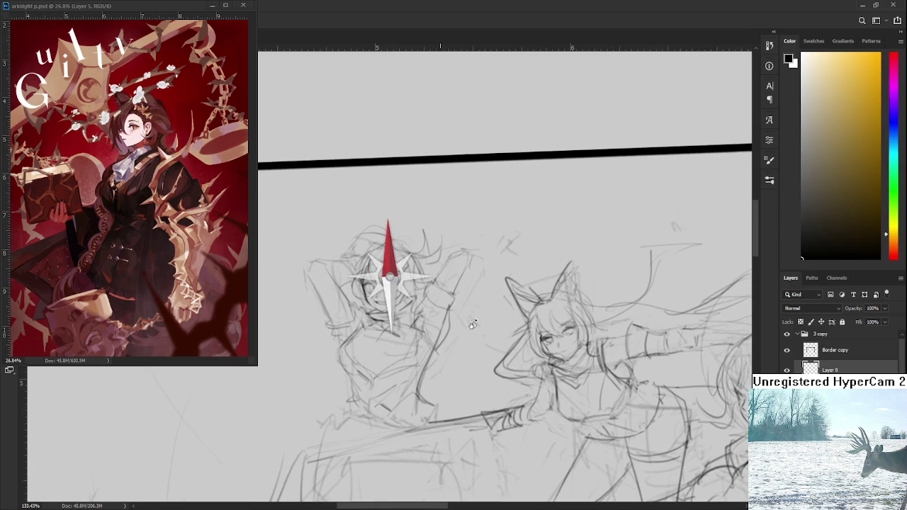
key(b)
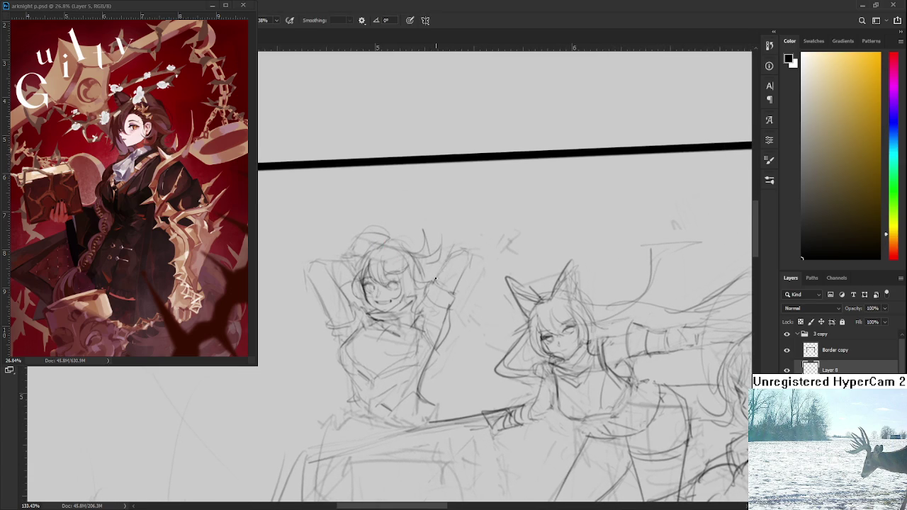
key(e)
drag(436, 280, 426, 310)
- Redraw the raised arm with several pencil strokes up to the hand
key(b)
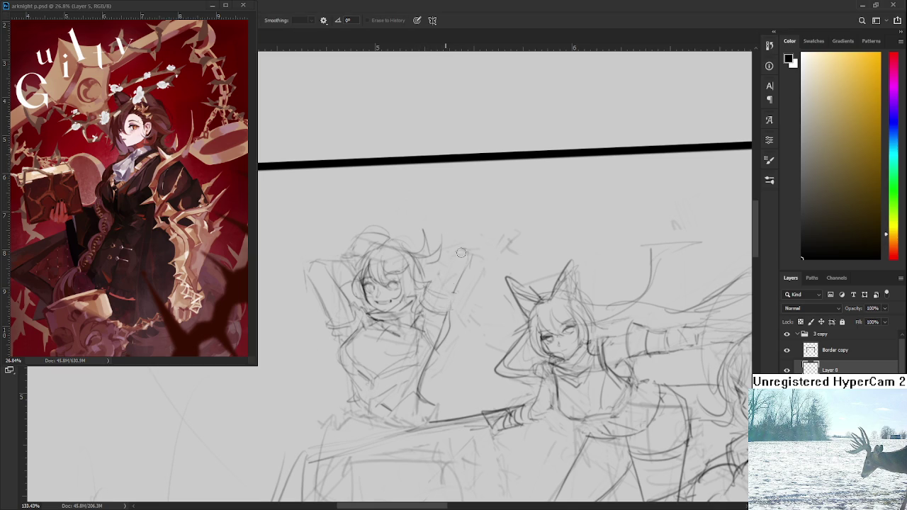
drag(437, 257, 433, 291)
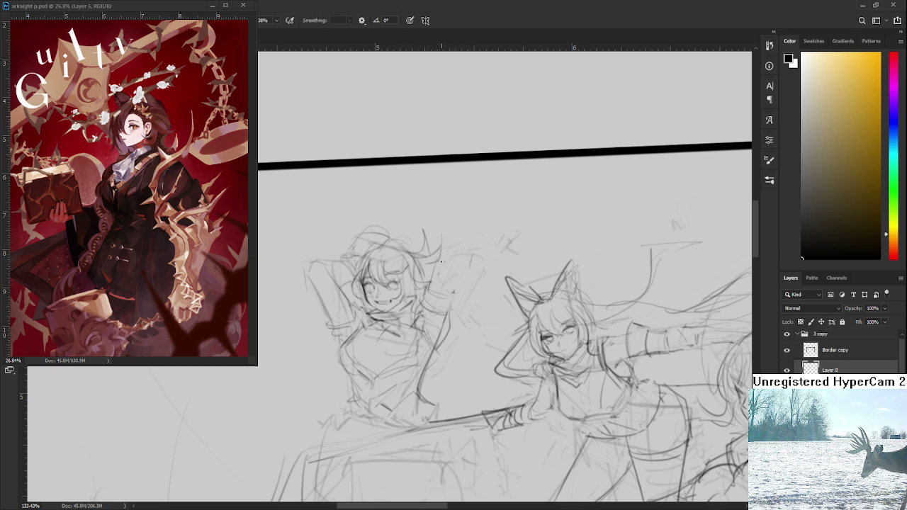
mouse_move(447, 248)
mouse_down()
mouse_move(462, 269)
mouse_move(453, 289)
mouse_up()
drag(426, 249, 460, 243)
- Rotate the view of the sketch around the leftmost girl's raised forearm
drag(439, 305, 491, 295)
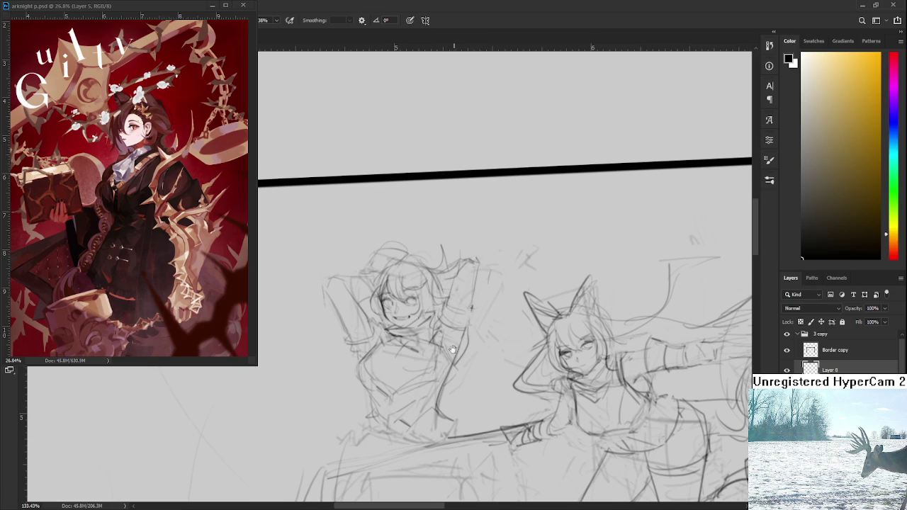
- Check the full frame, zoom back to 148%, and add strokes along the raised arm and hand
scroll(478, 264, down, 2)
scroll(488, 287, down, 2)
scroll(487, 286, down, 5)
drag(384, 274, 449, 277)
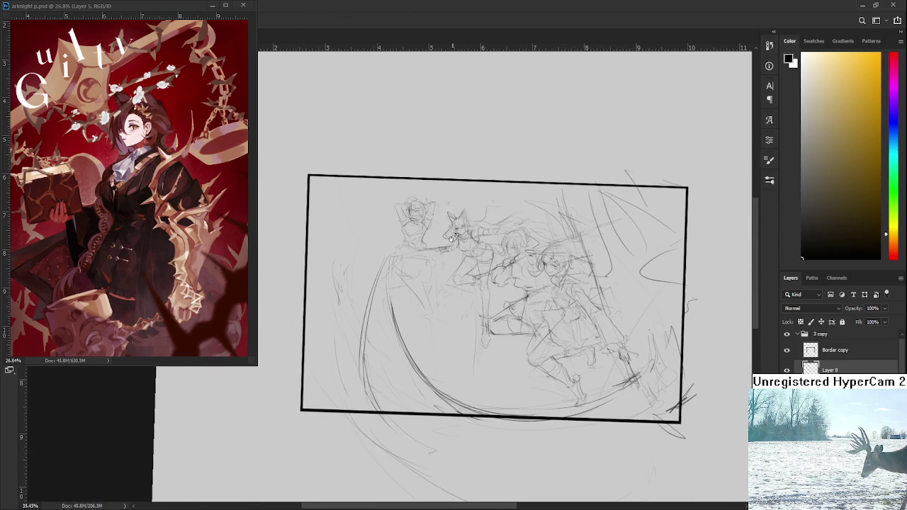
scroll(436, 199, up, 2)
scroll(425, 213, up, 2)
scroll(423, 224, up, 2)
drag(422, 224, 452, 265)
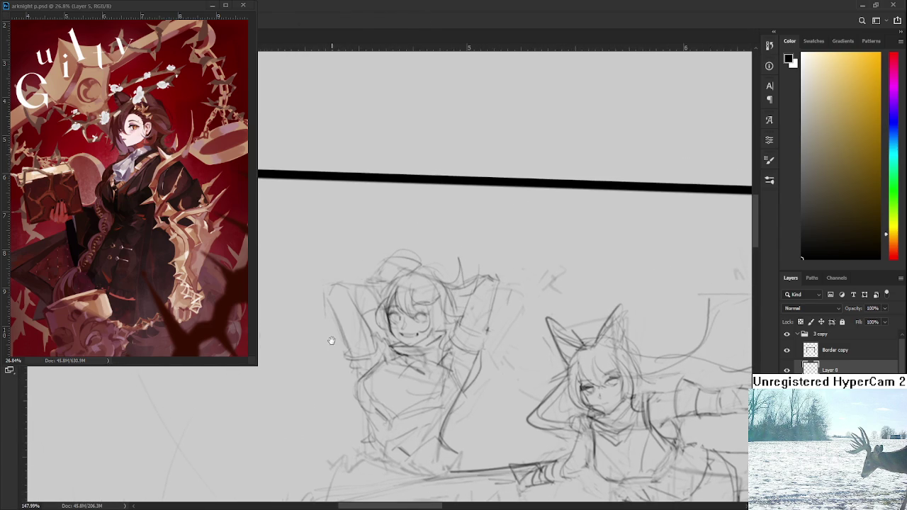
mouse_move(345, 278)
mouse_down()
mouse_move(377, 276)
mouse_move(362, 316)
mouse_move(372, 318)
mouse_up()
drag(488, 272, 455, 279)
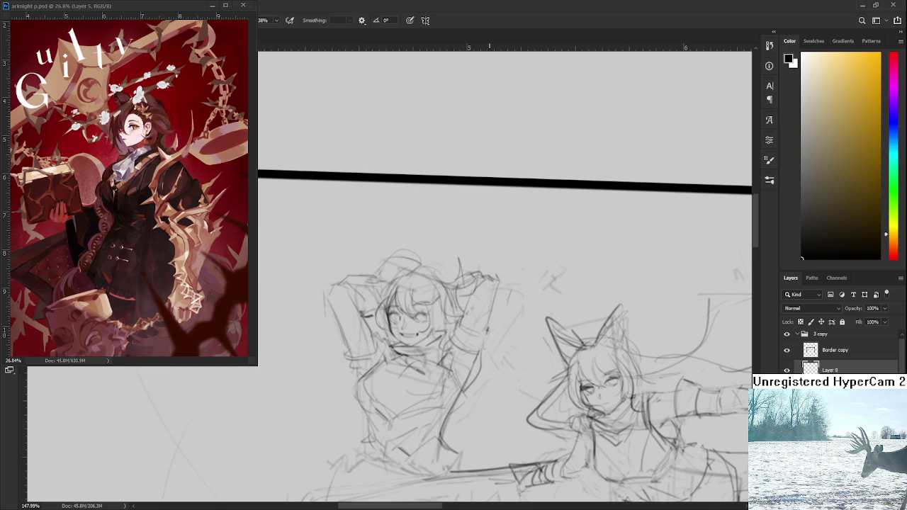
scroll(482, 282, down, 3)
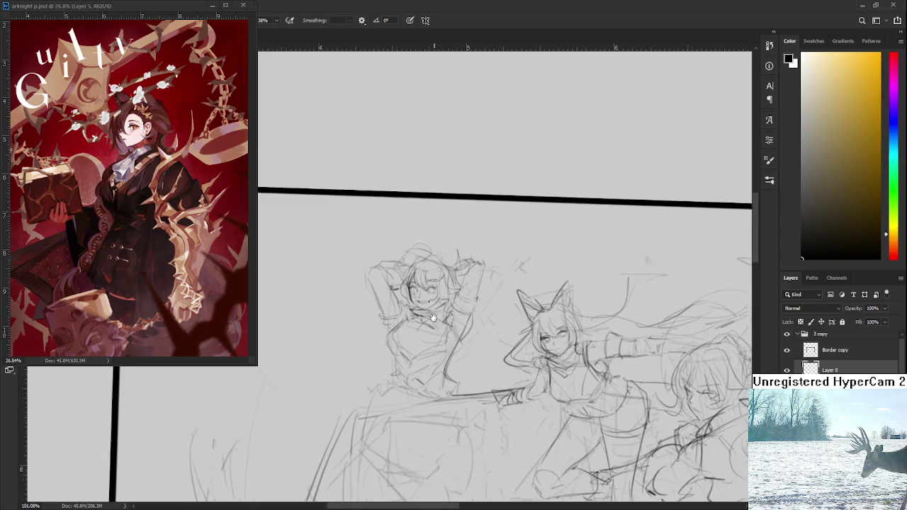
- Pan across the figures and zoom out from 134% to about 63%
drag(425, 340, 372, 290)
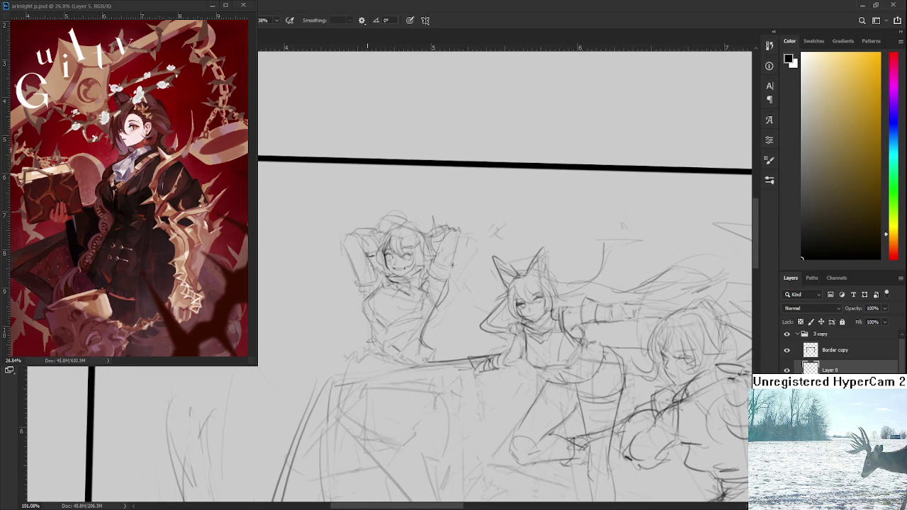
key(e)
key(b)
scroll(430, 309, up, 2)
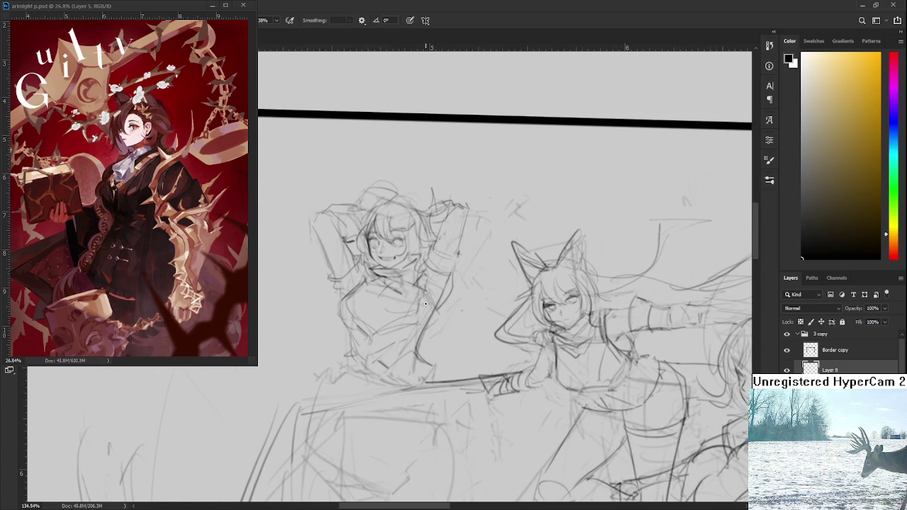
drag(354, 249, 372, 302)
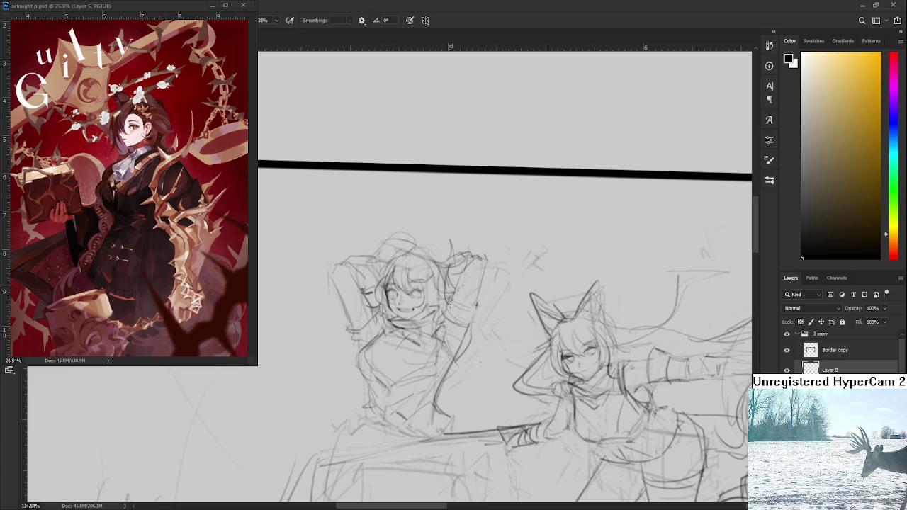
drag(447, 286, 451, 205)
drag(454, 269, 464, 298)
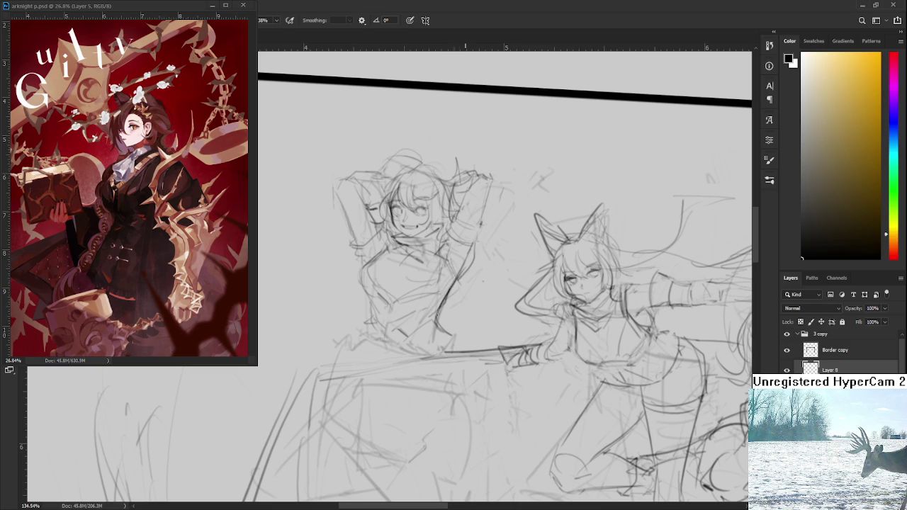
key(e)
key(b)
drag(439, 333, 376, 270)
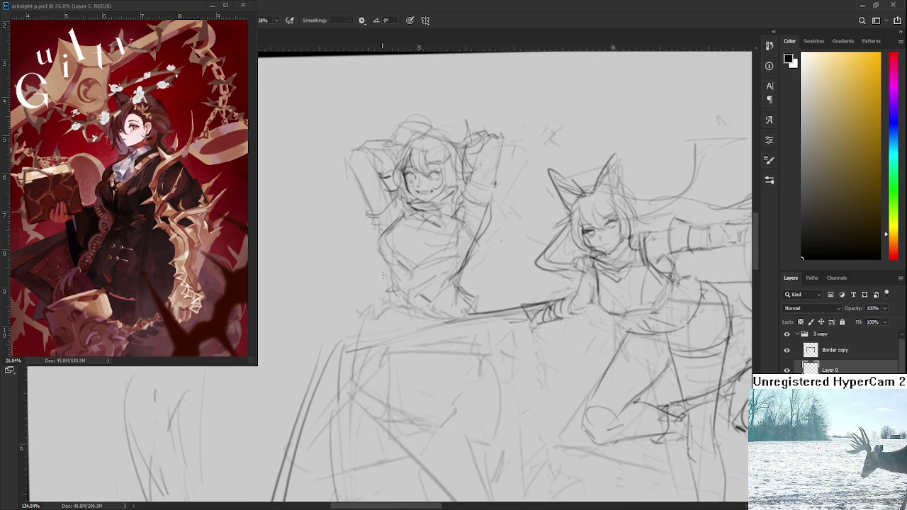
mouse_move(453, 306)
mouse_down()
mouse_move(380, 251)
mouse_move(448, 253)
mouse_up()
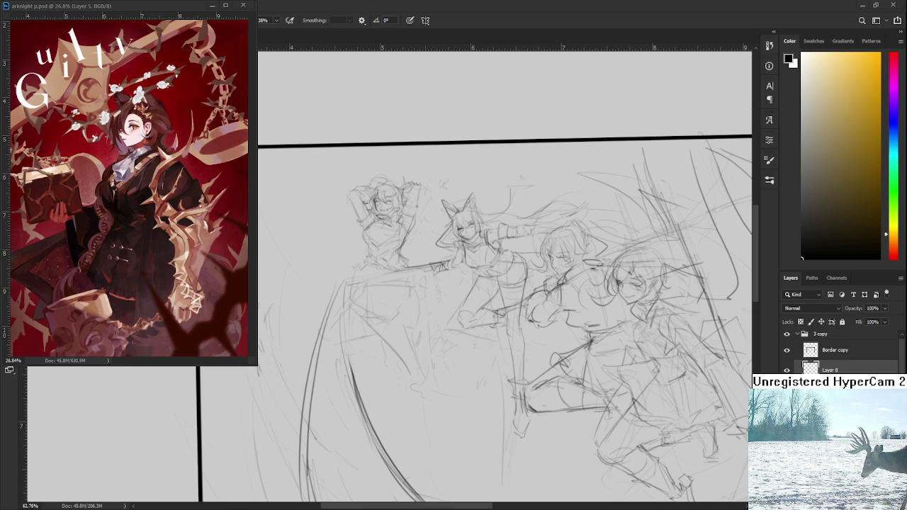
scroll(345, 221, up, 2)
- Tilt the frame further and draw the figure's waist line, undoing two stray strokes
scroll(344, 222, up, 1)
scroll(344, 221, up, 1)
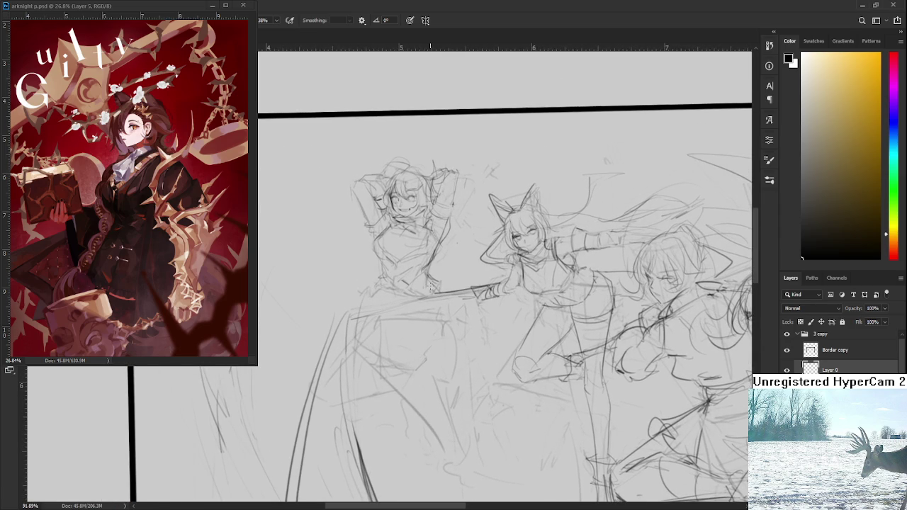
key(r)
drag(447, 301, 573, 134)
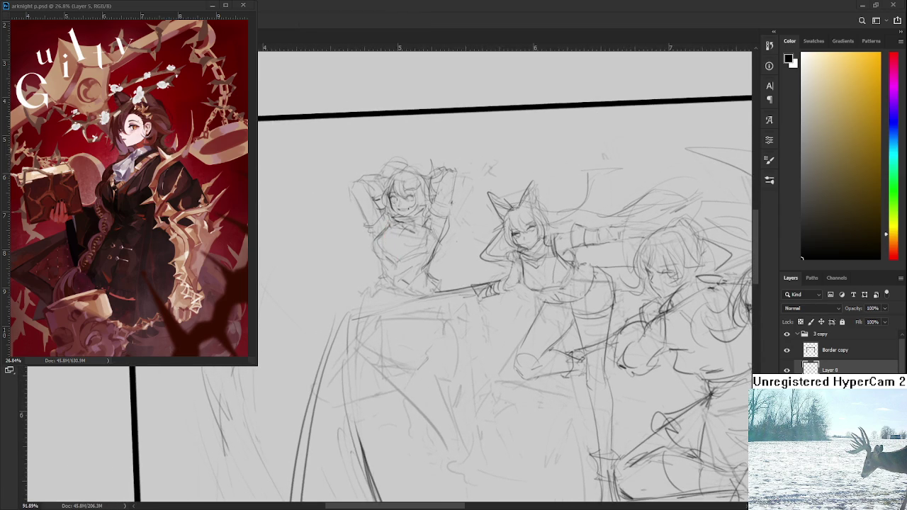
key(b)
drag(423, 286, 447, 336)
key(ctrl+z)
drag(423, 293, 440, 346)
drag(424, 291, 444, 336)
key(ctrl+z)
drag(431, 306, 442, 347)
- Add curved lines through the left figure's skirt, undoing the stray strokes
drag(432, 314, 442, 319)
mouse_move(386, 292)
mouse_down()
mouse_move(436, 303)
mouse_move(439, 288)
mouse_move(389, 320)
mouse_move(362, 320)
mouse_move(403, 360)
mouse_up()
key(ctrl+z)
key(ctrl+z)
key(ctrl+z)
mouse_move(370, 323)
mouse_down()
mouse_move(408, 353)
mouse_move(453, 337)
mouse_up()
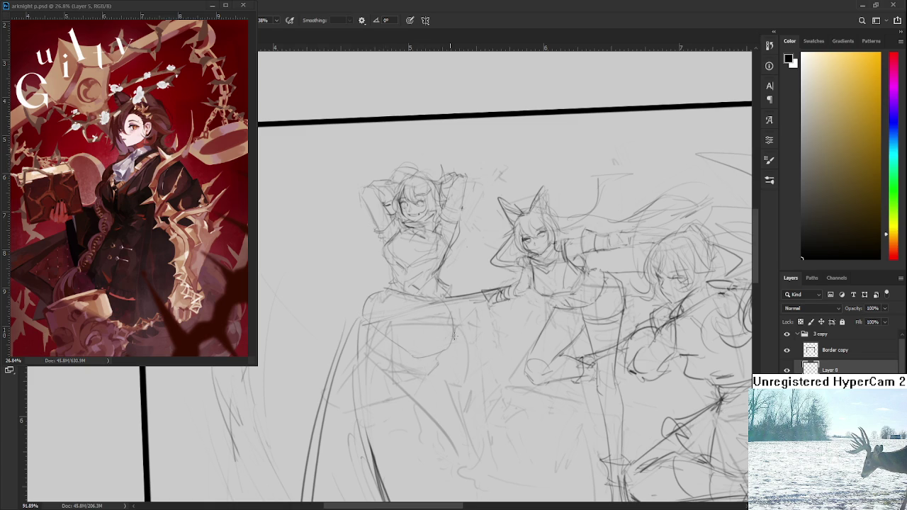
scroll(408, 325, down, 2)
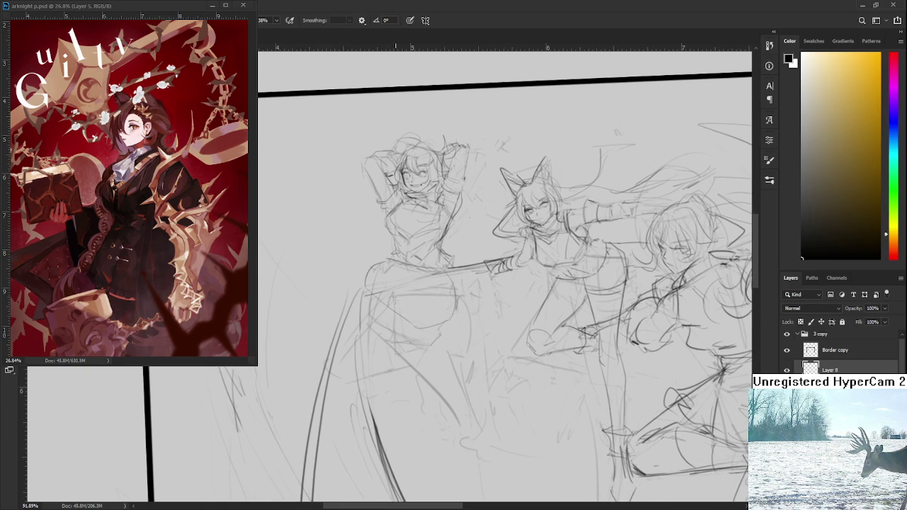
mouse_move(369, 283)
mouse_down()
mouse_move(391, 286)
mouse_move(388, 350)
mouse_move(365, 298)
mouse_move(406, 303)
mouse_move(415, 272)
mouse_move(426, 369)
mouse_up()
key(ctrl+z)
key(ctrl+z)
drag(414, 307, 424, 391)
scroll(414, 312, down, 1)
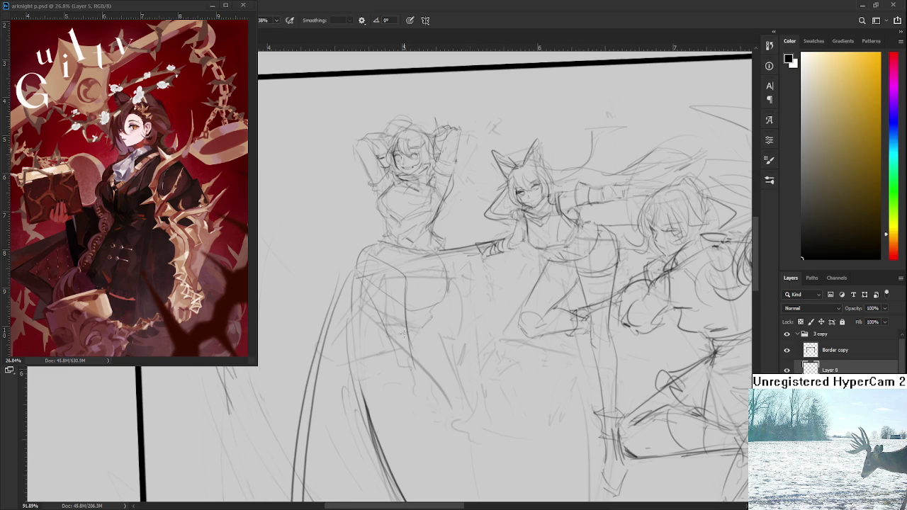
- Zoom in and sketch the left figure's hip line with several arcs
scroll(411, 321, up, 3)
drag(341, 228, 371, 224)
mouse_move(351, 256)
mouse_down()
mouse_move(401, 261)
mouse_move(346, 287)
mouse_move(398, 249)
mouse_up()
mouse_move(360, 292)
mouse_down()
mouse_move(384, 258)
mouse_move(393, 266)
mouse_up()
mouse_move(388, 231)
mouse_down()
mouse_move(388, 257)
mouse_move(408, 253)
mouse_move(408, 264)
mouse_up()
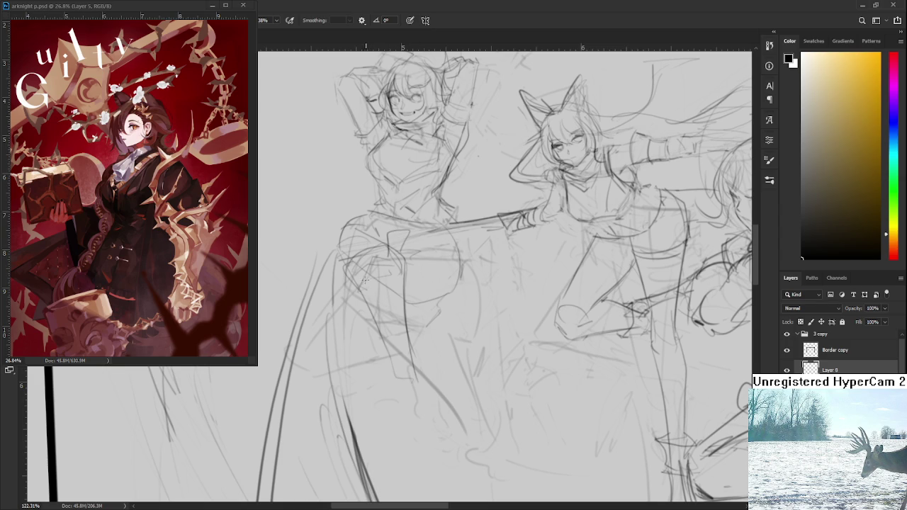
drag(363, 285, 403, 275)
- Add faint skirt lines and hatching, replacing a stray diagonal stroke, then zoom out
drag(364, 302, 375, 325)
drag(390, 356, 409, 353)
scroll(398, 323, down, 2)
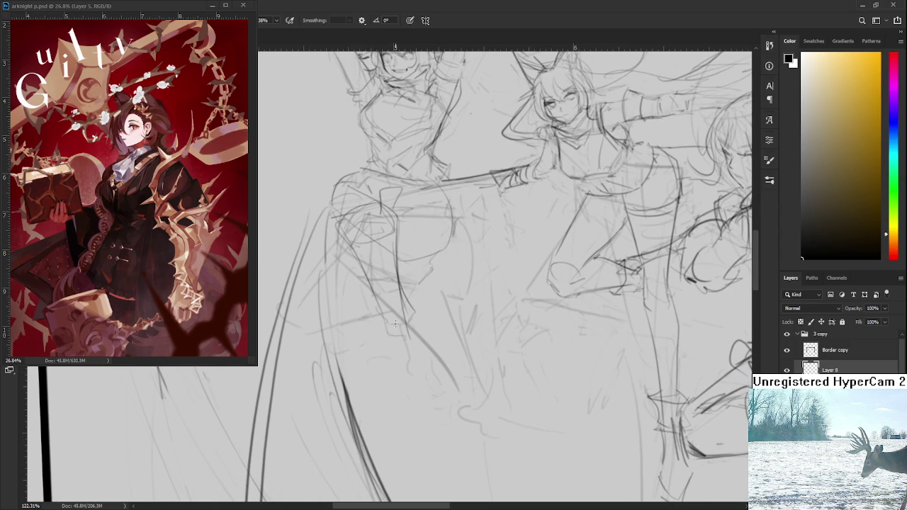
scroll(386, 315, down, 1)
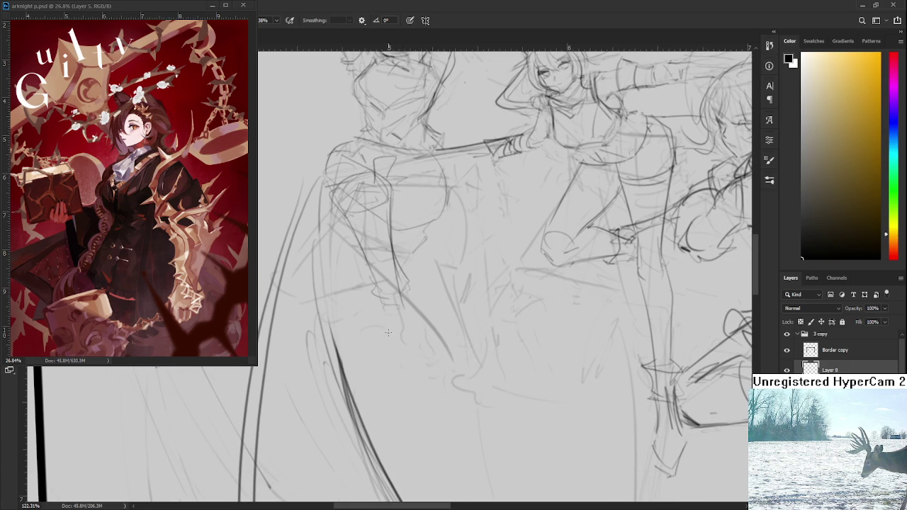
drag(401, 296, 418, 347)
key(ctrl+z)
mouse_move(386, 307)
mouse_down()
mouse_move(402, 319)
mouse_move(401, 368)
mouse_move(419, 348)
mouse_move(419, 376)
mouse_up()
scroll(416, 367, down, 2)
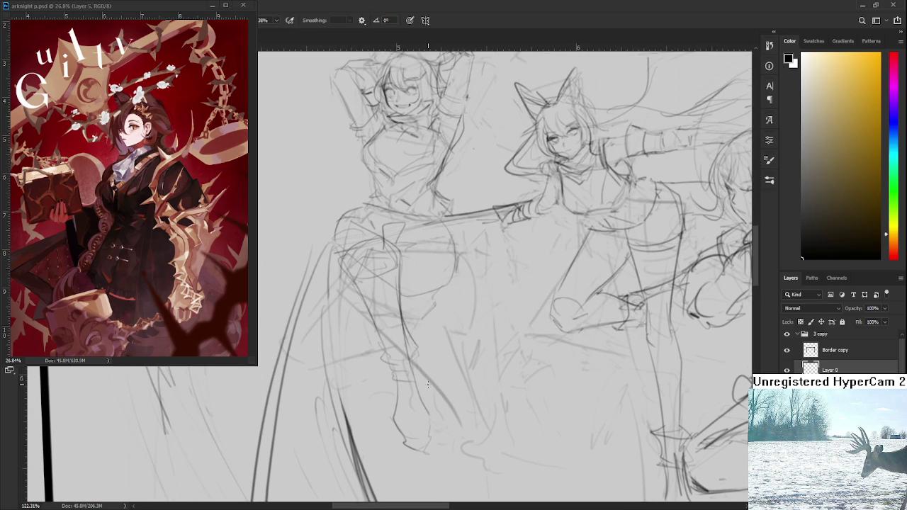
scroll(416, 367, down, 2)
scroll(415, 373, up, 2)
scroll(417, 364, up, 1)
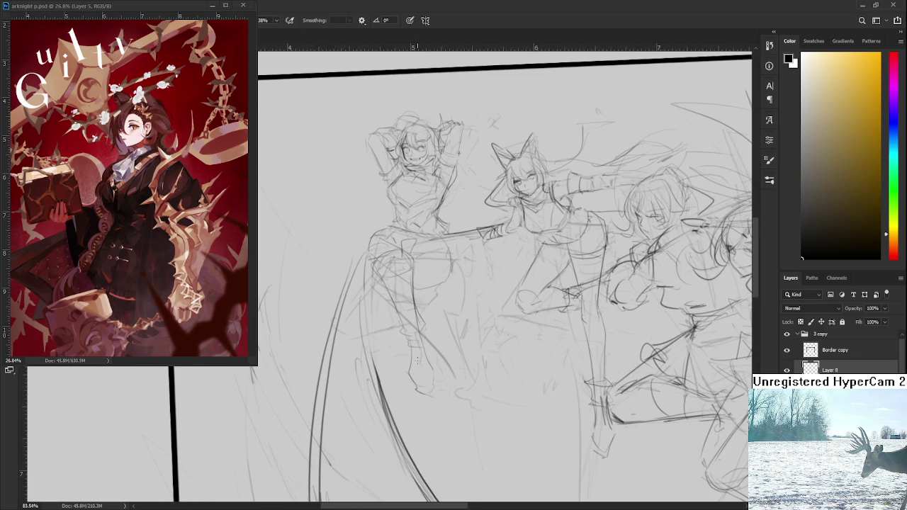
- Erase stray lines near the feet and outline the foot again
key(e)
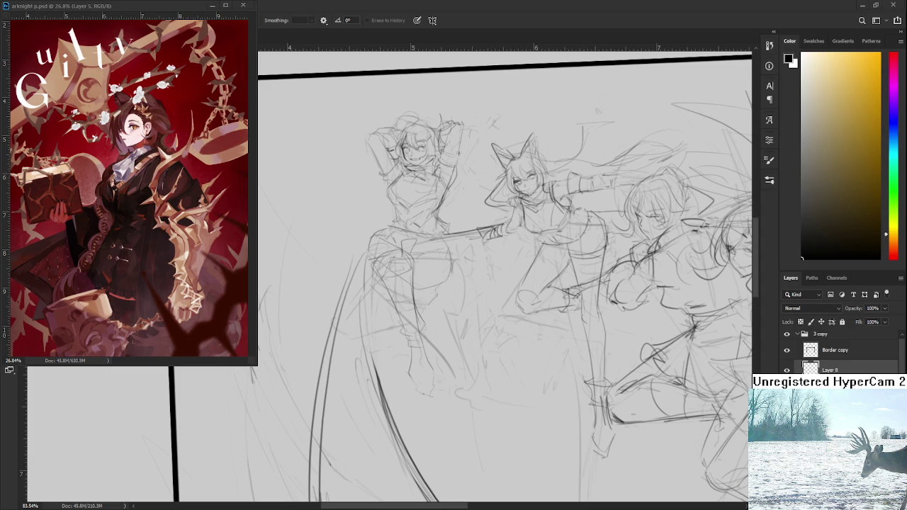
drag(422, 392, 430, 383)
key(b)
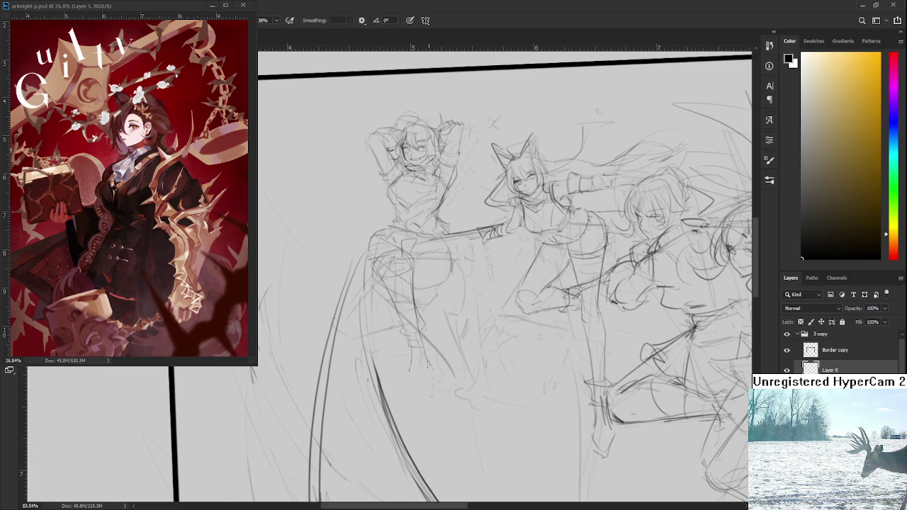
mouse_move(405, 383)
mouse_down()
mouse_move(410, 370)
mouse_move(415, 393)
mouse_up()
- Pan the view and draw a curved line beside the figure's leg
drag(429, 321, 429, 397)
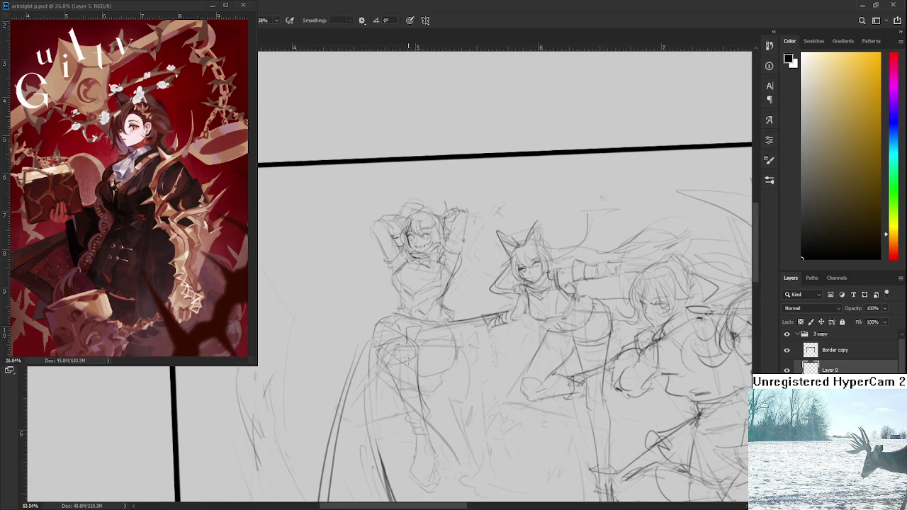
mouse_move(420, 350)
mouse_down()
mouse_move(417, 381)
mouse_move(432, 353)
mouse_up()
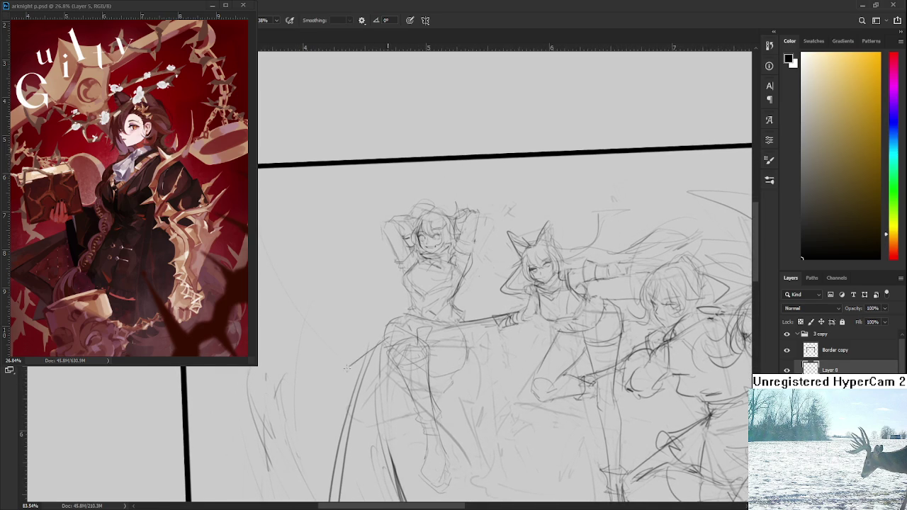
mouse_move(383, 341)
mouse_down()
mouse_move(345, 372)
mouse_move(346, 386)
mouse_up()
drag(388, 380, 330, 367)
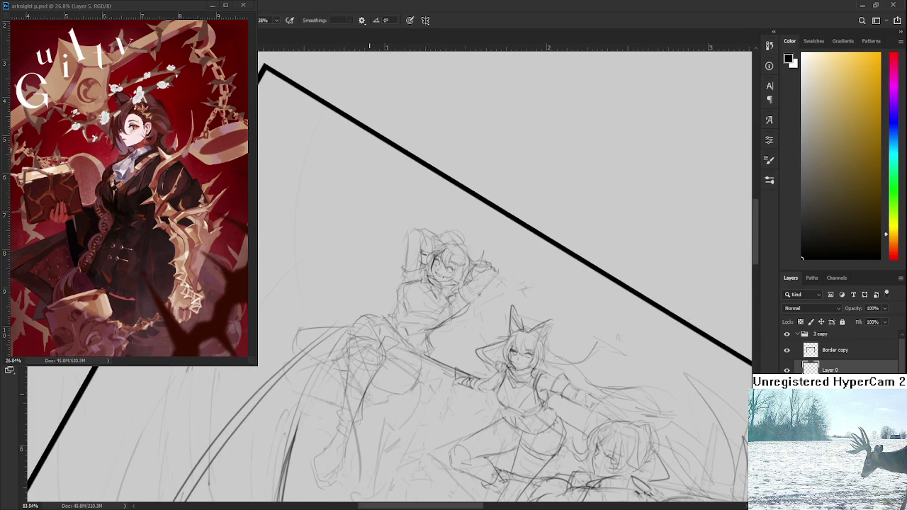
key(r)
mouse_move(368, 397)
mouse_down()
mouse_move(373, 420)
mouse_move(351, 397)
mouse_up()
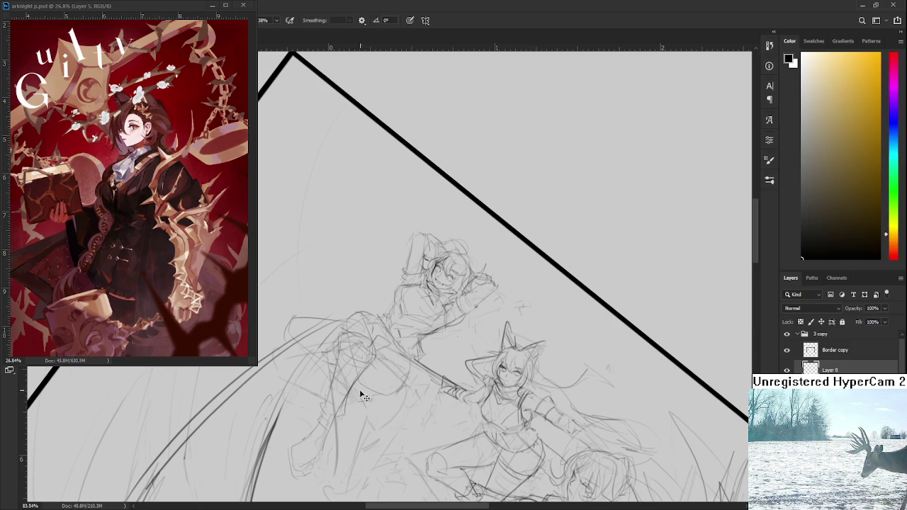
drag(453, 325, 429, 345)
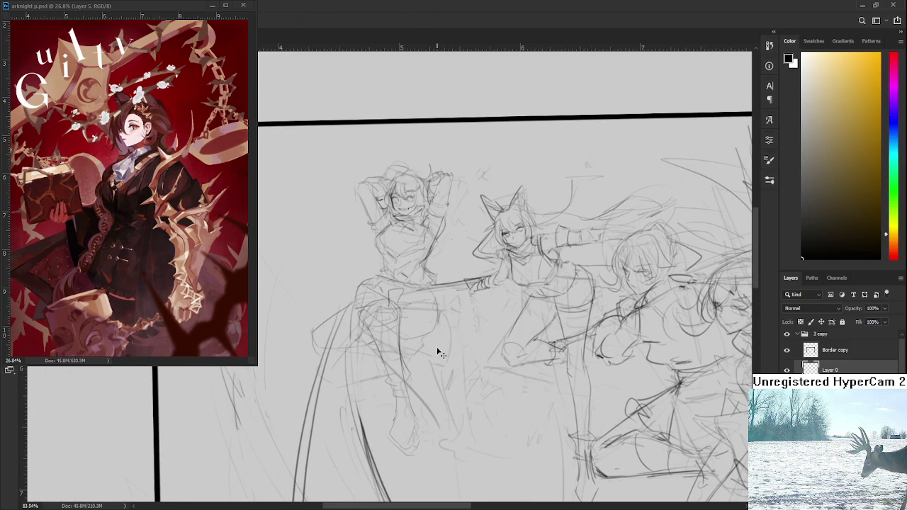
- Rotate the view slightly and add a curve and short strokes to the left skirt
key(b)
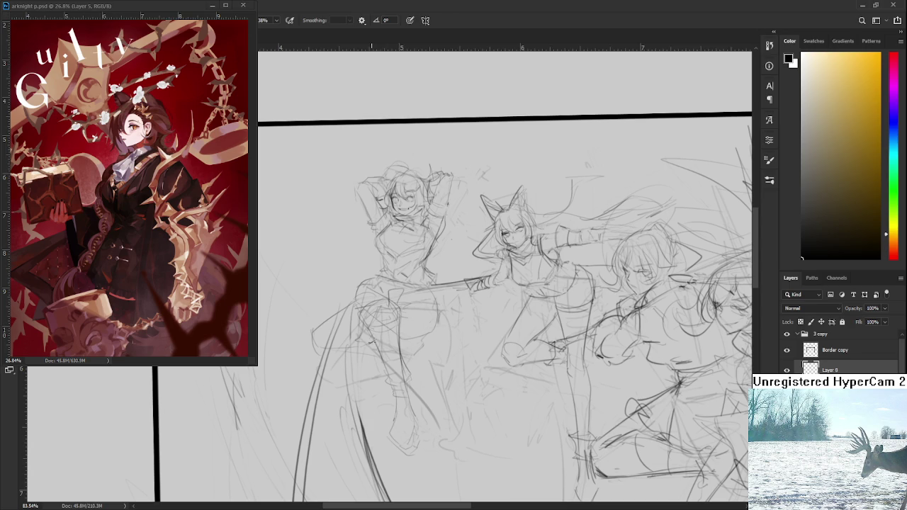
drag(435, 344, 454, 370)
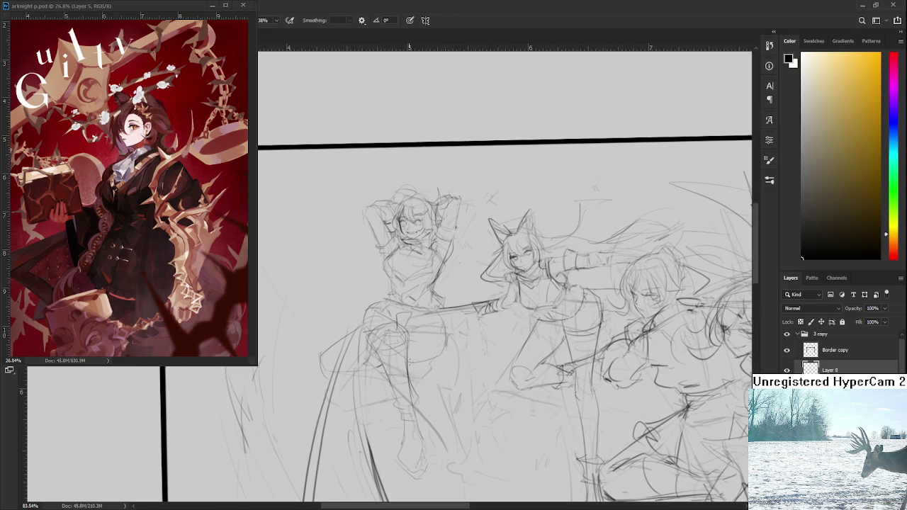
key(r)
mouse_move(418, 358)
mouse_down()
mouse_move(430, 382)
mouse_move(433, 348)
mouse_move(449, 320)
mouse_up()
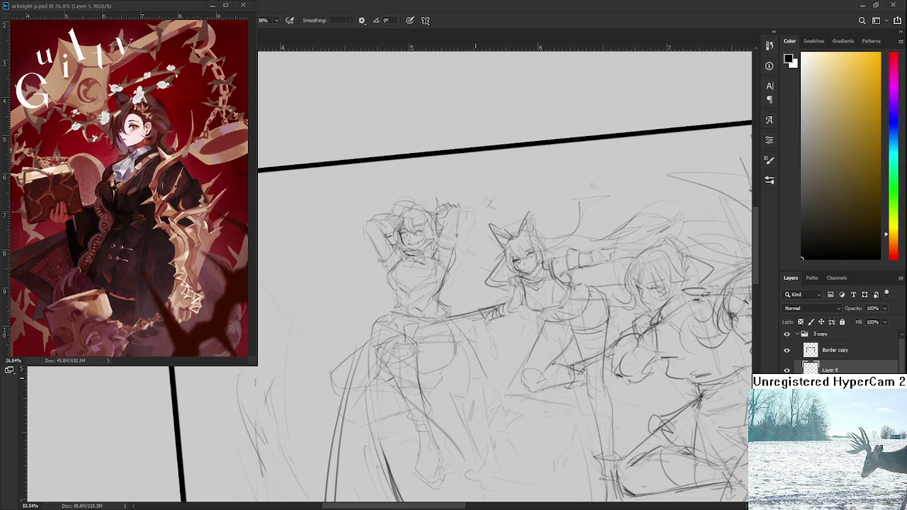
drag(486, 375, 439, 396)
drag(440, 331, 441, 361)
drag(435, 328, 439, 368)
drag(442, 317, 443, 368)
drag(445, 325, 449, 341)
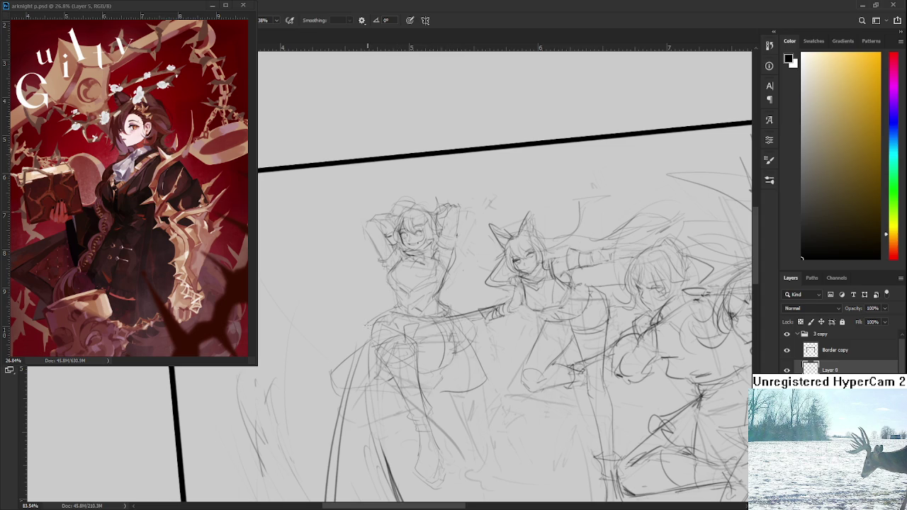
- Bring the lower sketch into view and darken the foot lines
mouse_move(502, 390)
mouse_down()
mouse_move(477, 347)
mouse_move(408, 369)
mouse_up()
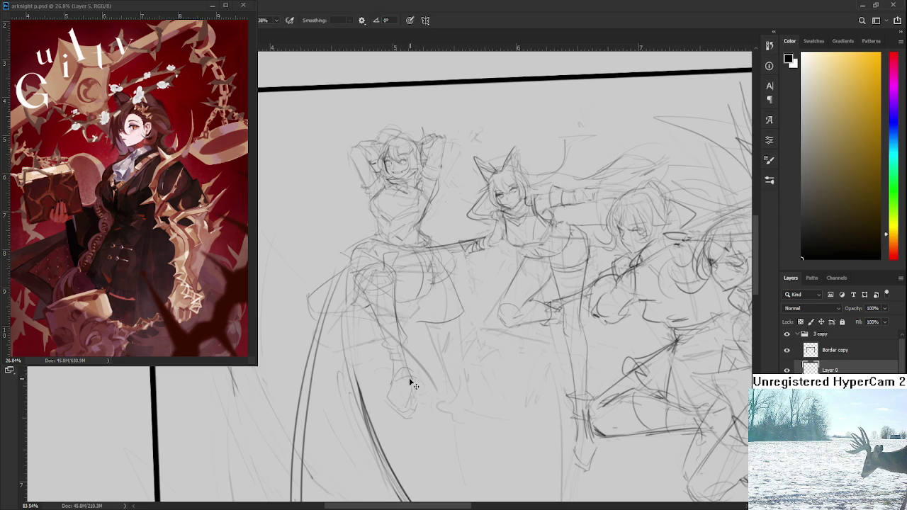
drag(393, 375, 415, 383)
mouse_move(411, 388)
mouse_down()
mouse_move(402, 386)
mouse_move(408, 354)
mouse_up()
scroll(420, 369, down, 3)
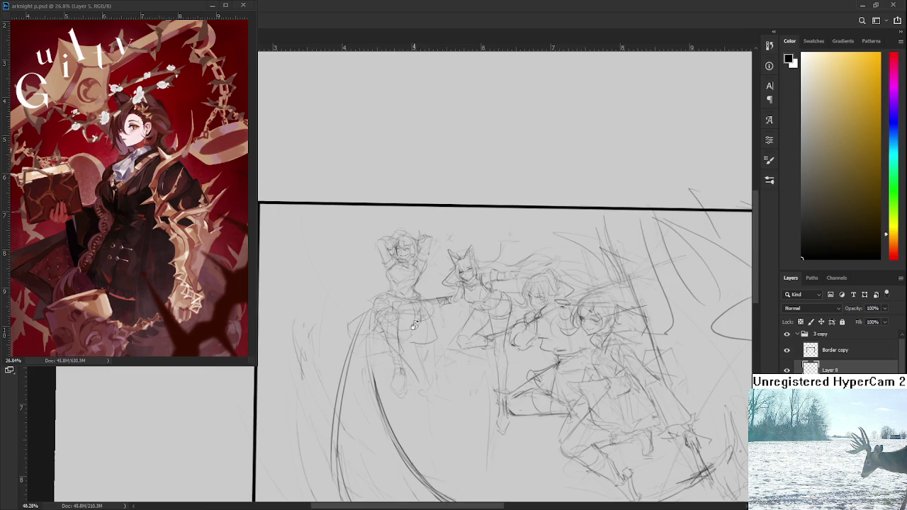
- Zoom in to inspect the four figures, then zoom out to about 30%
scroll(411, 340, up, 2)
scroll(401, 316, up, 2)
scroll(401, 316, up, 1)
scroll(397, 323, up, 1)
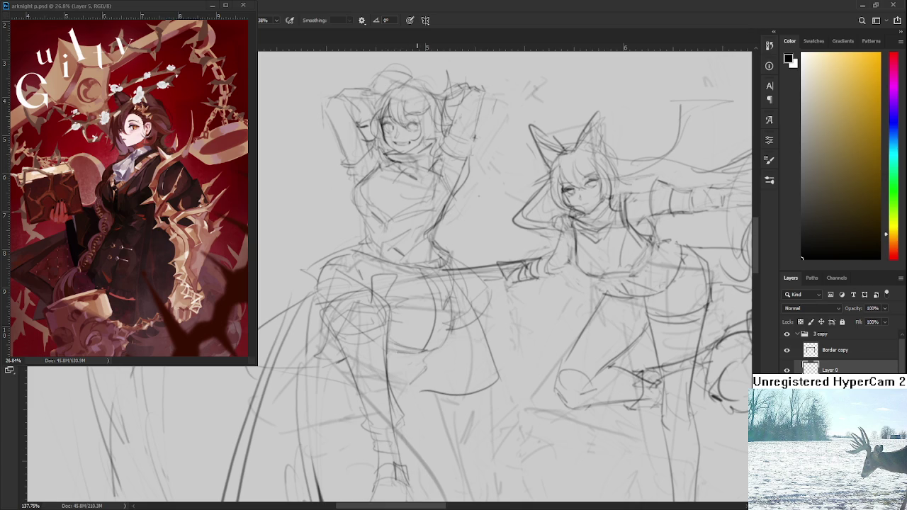
scroll(418, 345, down, 3)
scroll(417, 345, down, 2)
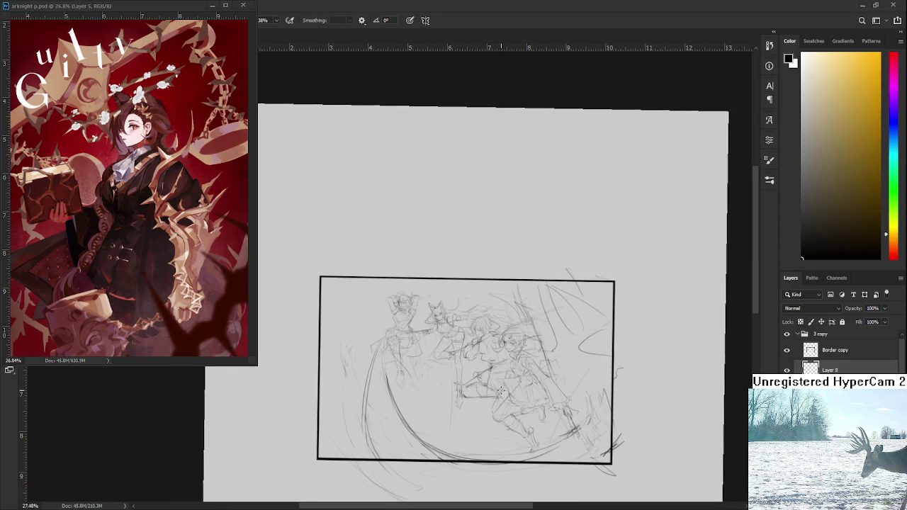
- Zoom in from 30% to about 54%, centred on the sketched figures
scroll(422, 340, up, 3)
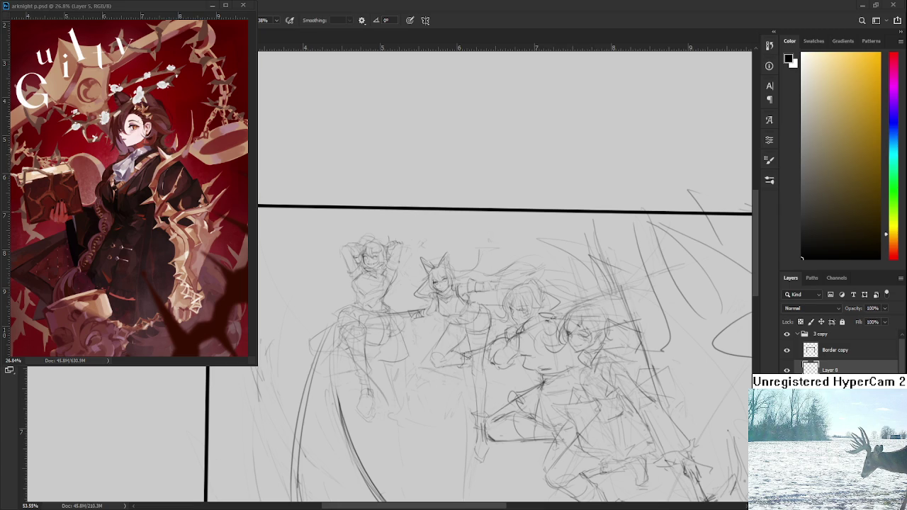
scroll(377, 318, up, 3)
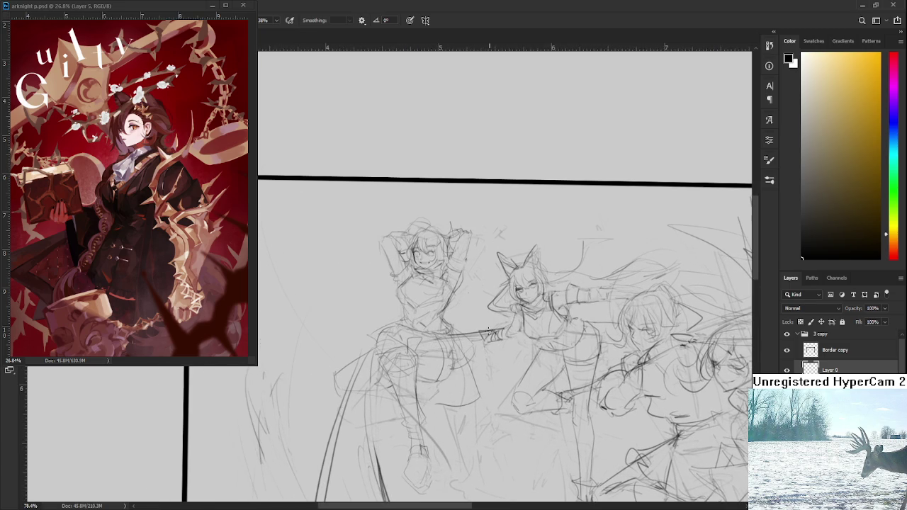
- Pan the canvas to frame the left figure's leg and the panel top
drag(468, 365, 446, 336)
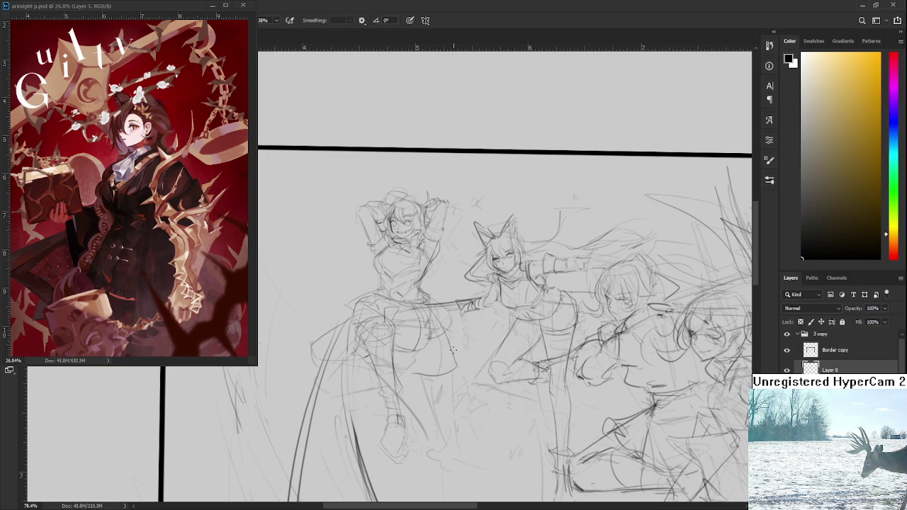
drag(446, 327, 454, 348)
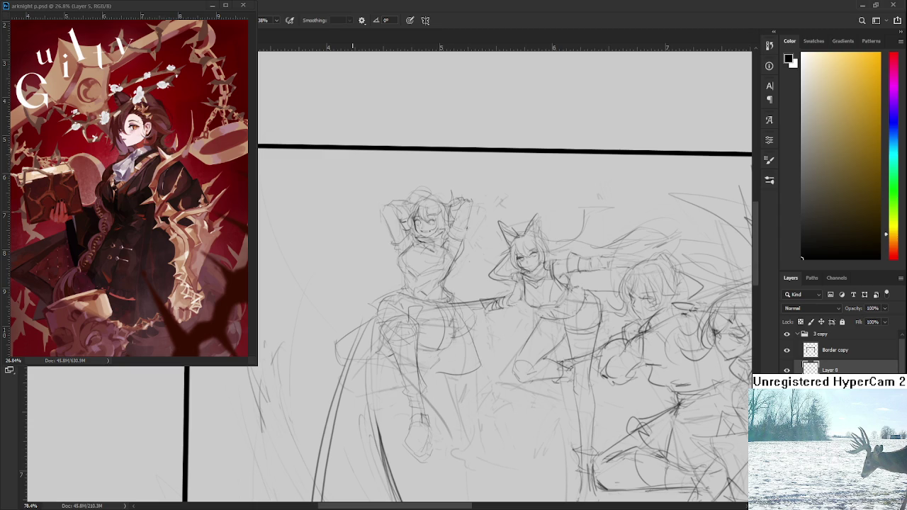
drag(360, 333, 344, 338)
key(e)
key(b)
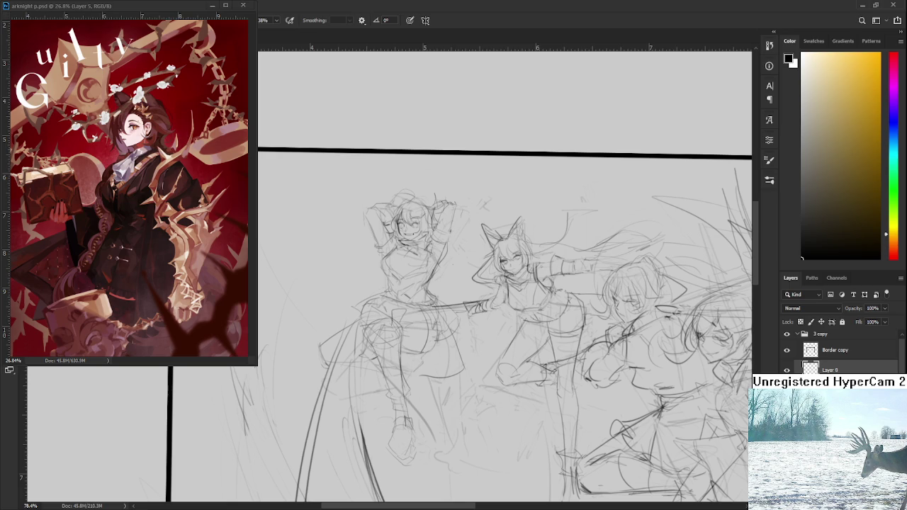
drag(382, 330, 362, 375)
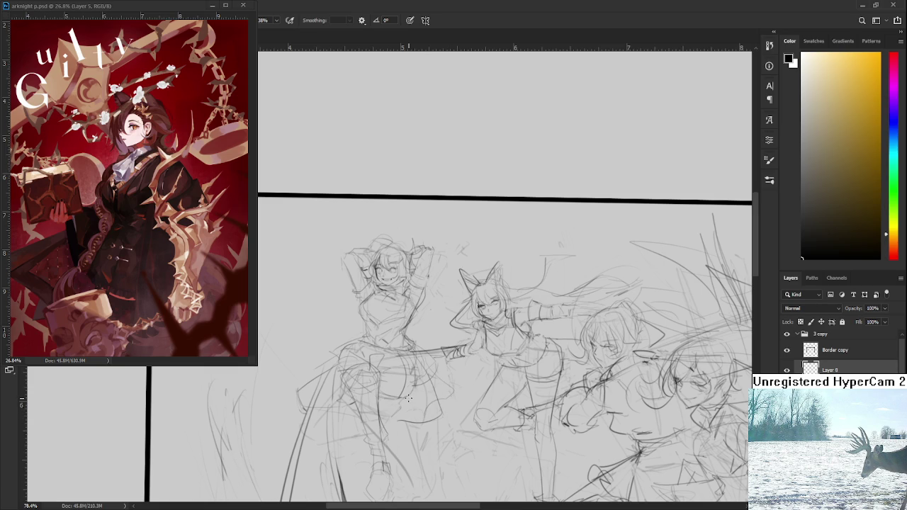
- Zoom in and add two pencil strokes to the left figure's leg
scroll(408, 397, down, 2)
scroll(414, 382, down, 2)
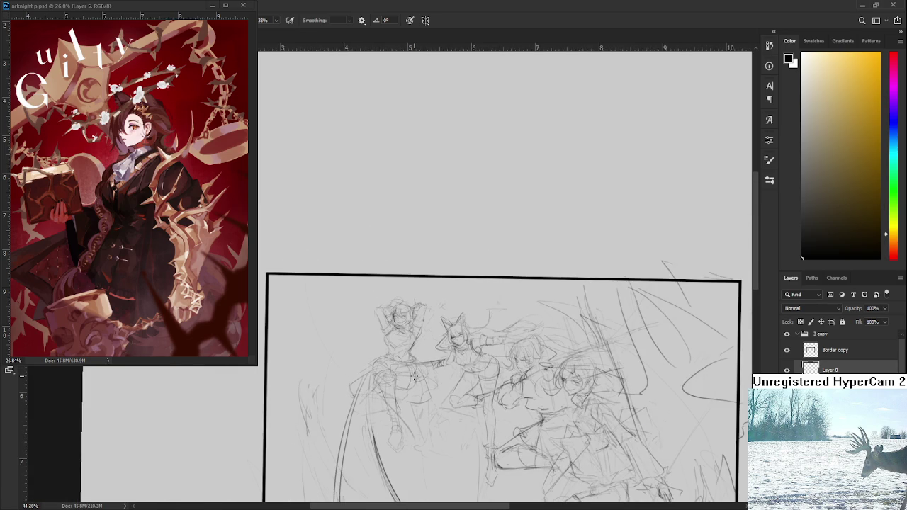
scroll(415, 378, up, 1)
scroll(418, 365, up, 1)
scroll(424, 351, up, 1)
scroll(431, 332, up, 1)
scroll(431, 332, down, 2)
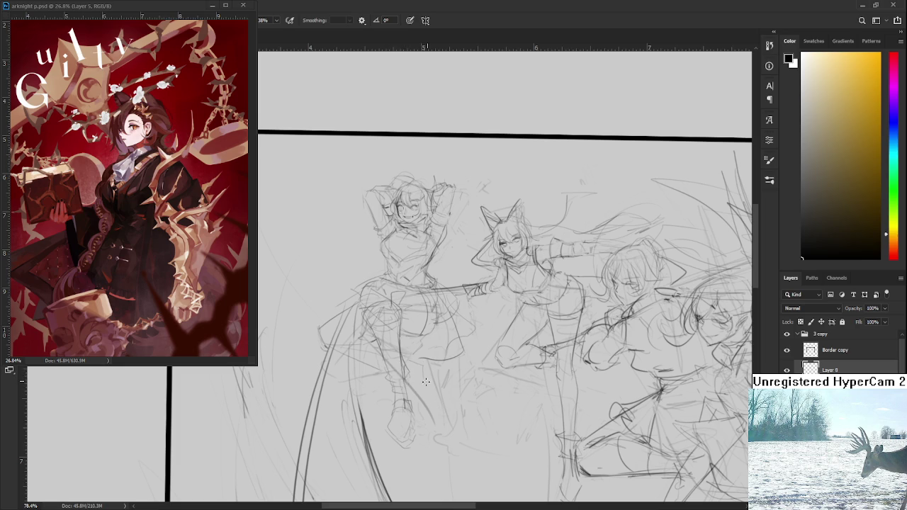
drag(425, 374, 433, 411)
drag(424, 366, 430, 419)
scroll(504, 304, down, 2)
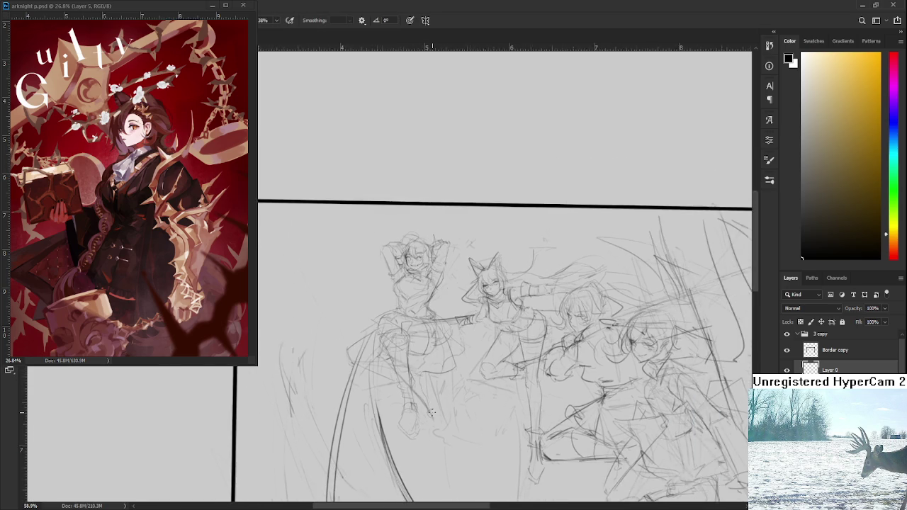
scroll(504, 304, down, 2)
scroll(504, 305, up, 4)
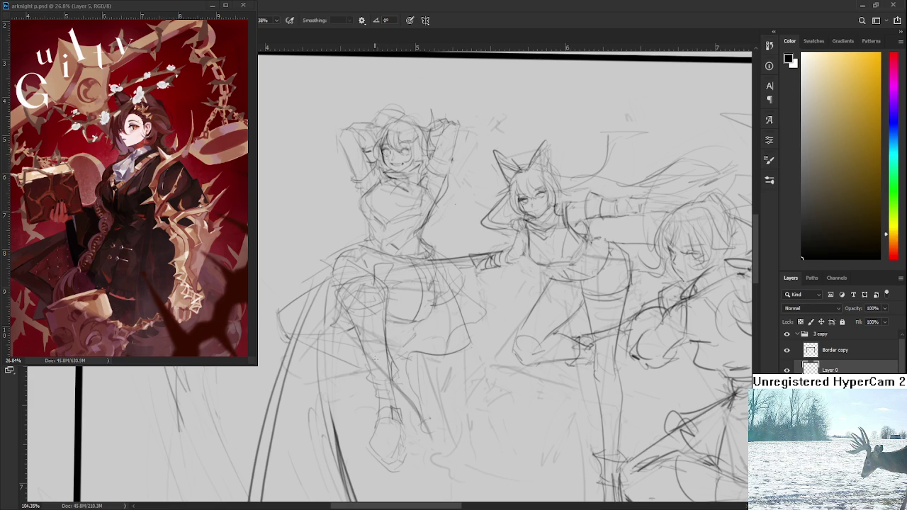
- Tilt the view diagonally, sketch new leg lines, then rotate the view back upright
key(e)
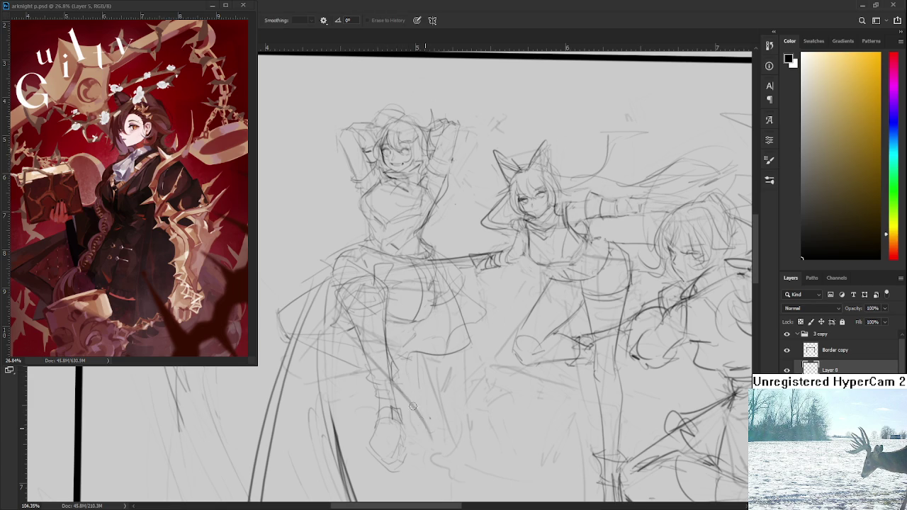
key(r)
mouse_move(415, 362)
mouse_down()
mouse_move(370, 371)
mouse_move(414, 448)
mouse_up()
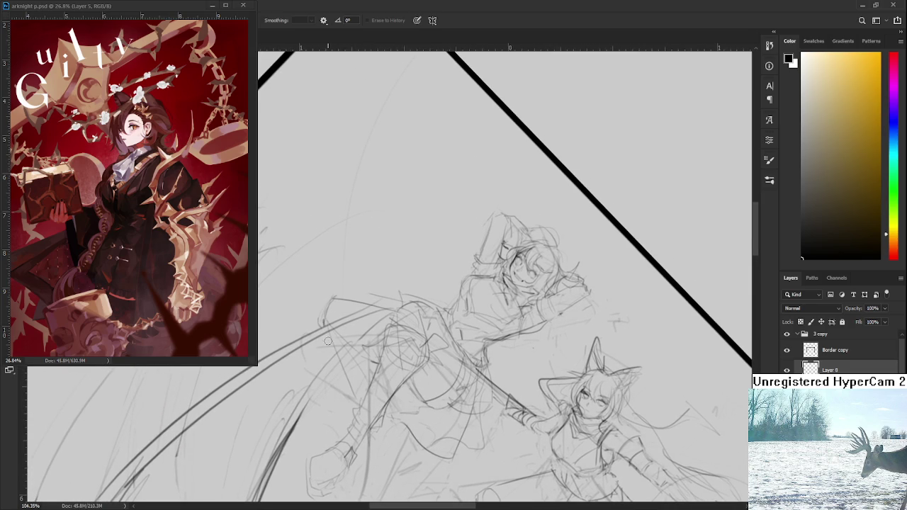
key(b)
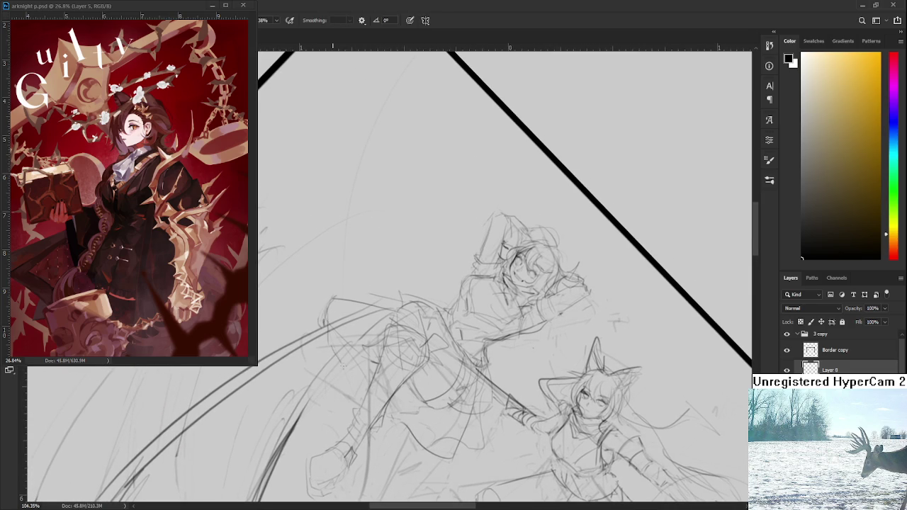
drag(342, 359, 358, 386)
key(r)
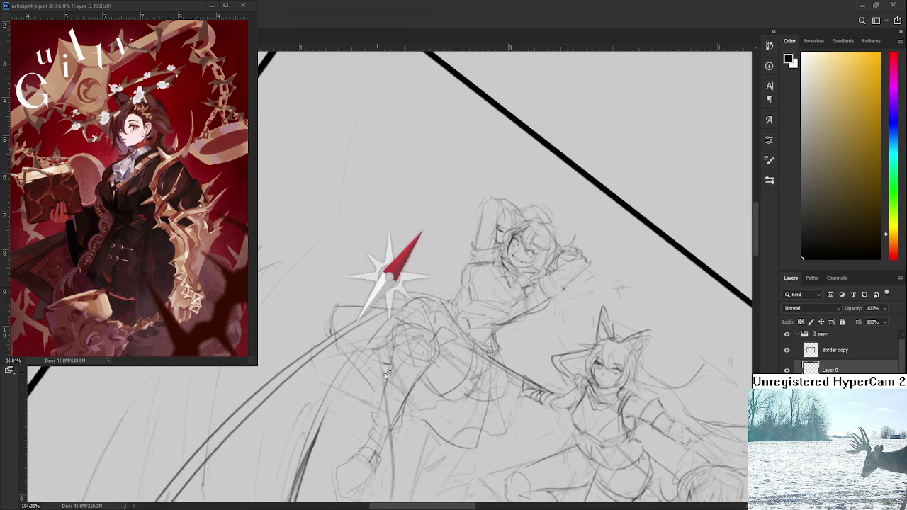
drag(496, 354, 524, 298)
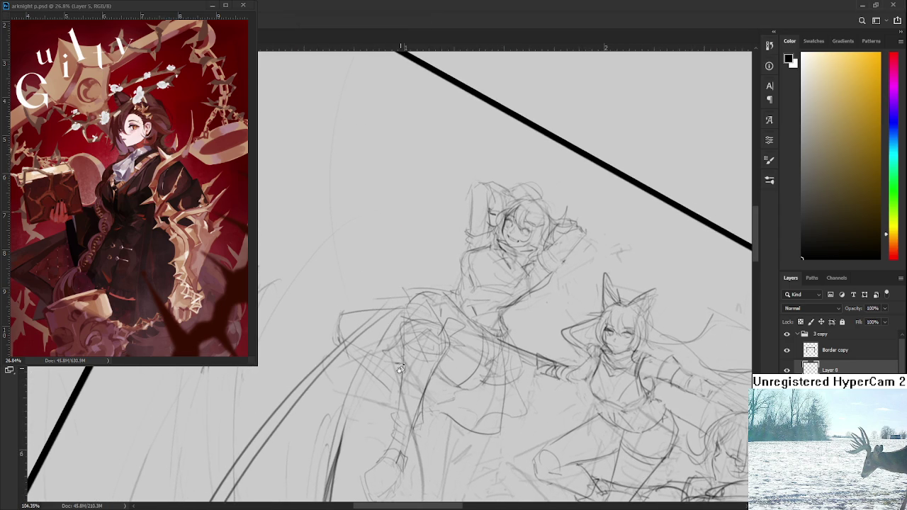
drag(409, 376, 372, 319)
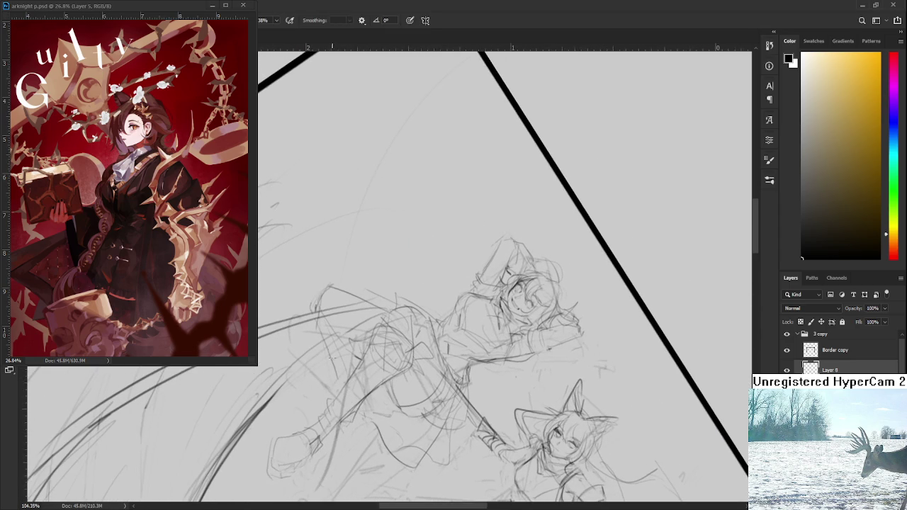
mouse_move(342, 379)
mouse_down()
mouse_move(412, 308)
mouse_move(325, 294)
mouse_move(349, 346)
mouse_move(401, 352)
mouse_move(358, 364)
mouse_move(415, 357)
mouse_move(361, 348)
mouse_up()
key(e)
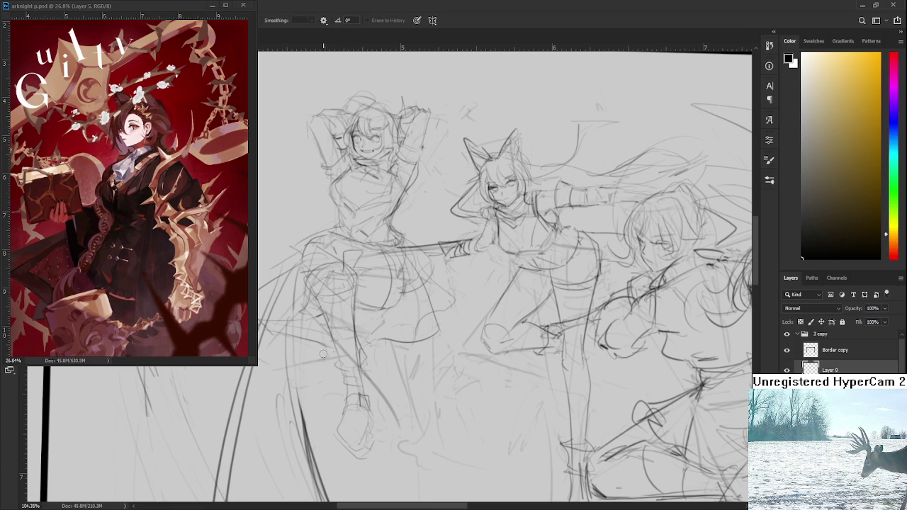
key(b)
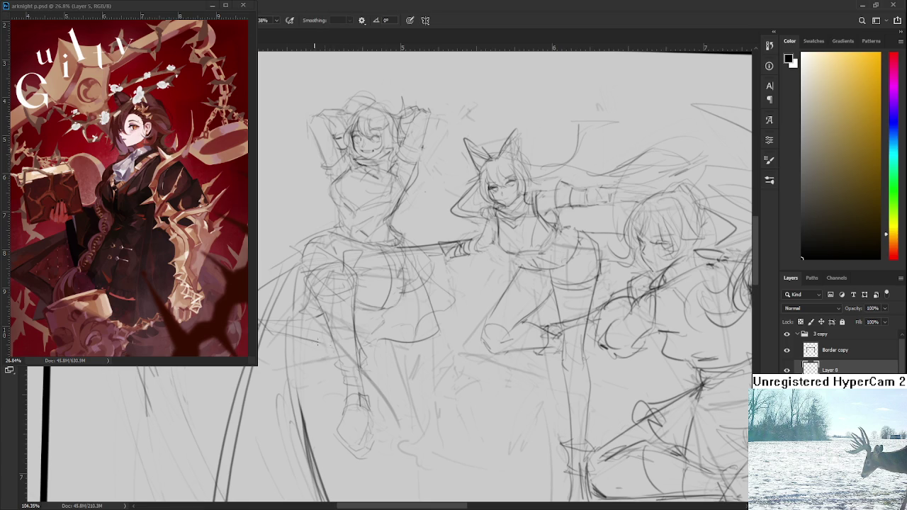
key(e)
key(b)
scroll(432, 439, down, 2)
scroll(432, 439, down, 1)
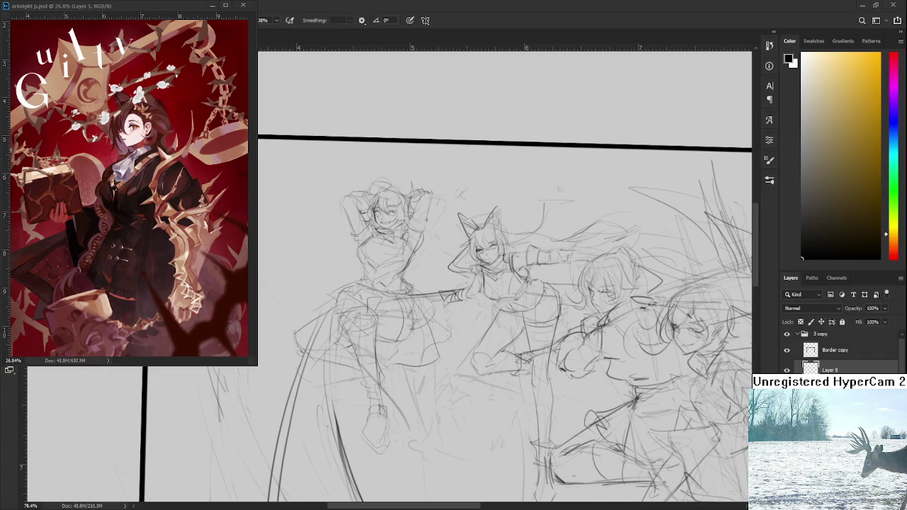
scroll(446, 393, up, 1)
scroll(432, 392, up, 1)
scroll(415, 390, up, 1)
scroll(396, 387, up, 1)
scroll(395, 387, down, 3)
scroll(393, 386, down, 2)
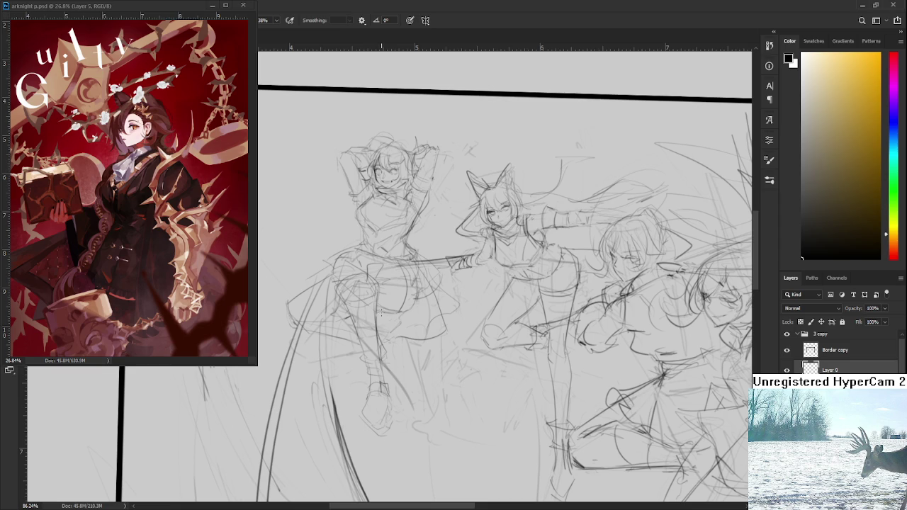
scroll(376, 324, down, 1)
- Tilt the view about 30°, stroke in the left figure's leg, then level the view
drag(376, 314, 320, 293)
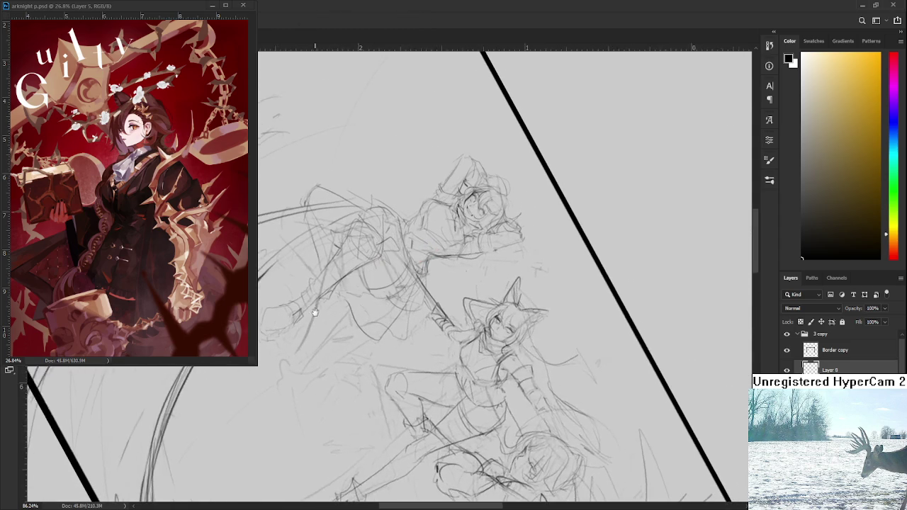
drag(325, 253, 334, 309)
mouse_move(320, 274)
mouse_down()
mouse_move(341, 326)
mouse_move(466, 343)
mouse_move(432, 357)
mouse_up()
key(r)
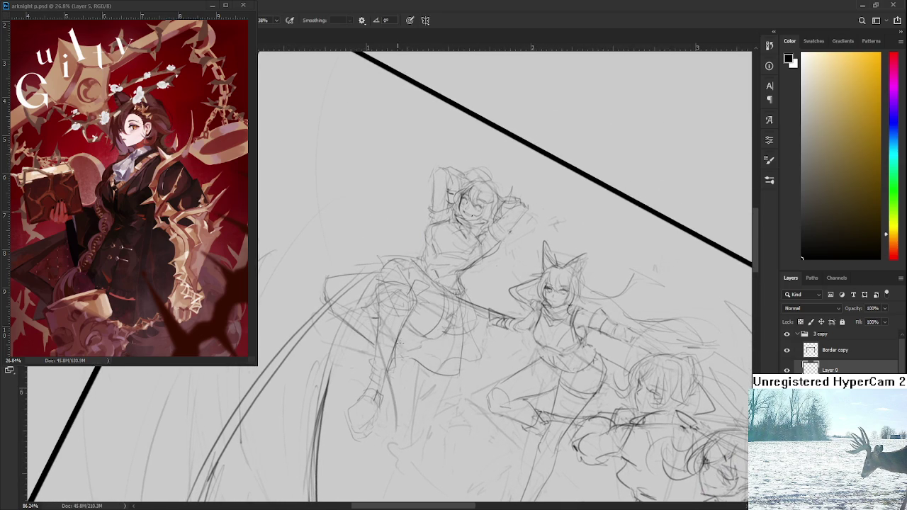
mouse_move(403, 340)
mouse_down()
mouse_move(425, 355)
mouse_move(464, 411)
mouse_move(465, 395)
mouse_move(451, 405)
mouse_up()
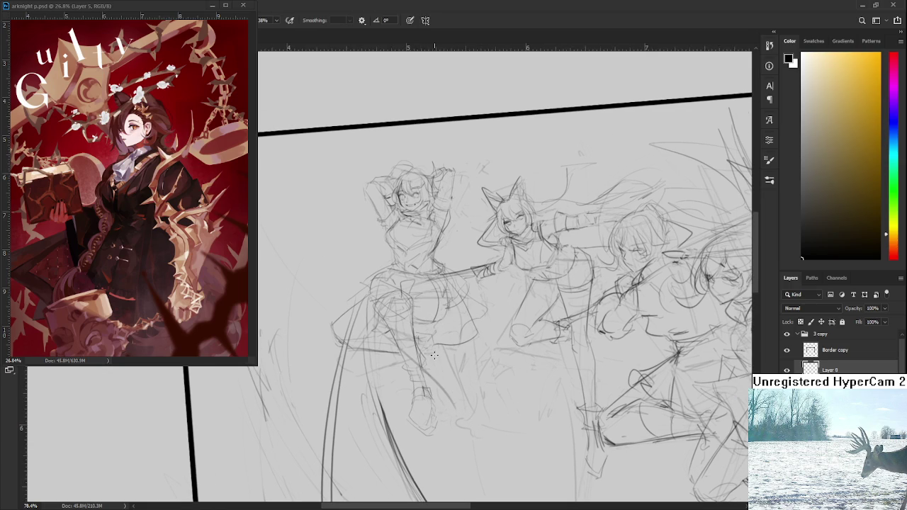
- Pan slightly up and rotate the canvas view about 25° clockwise
drag(434, 356, 432, 347)
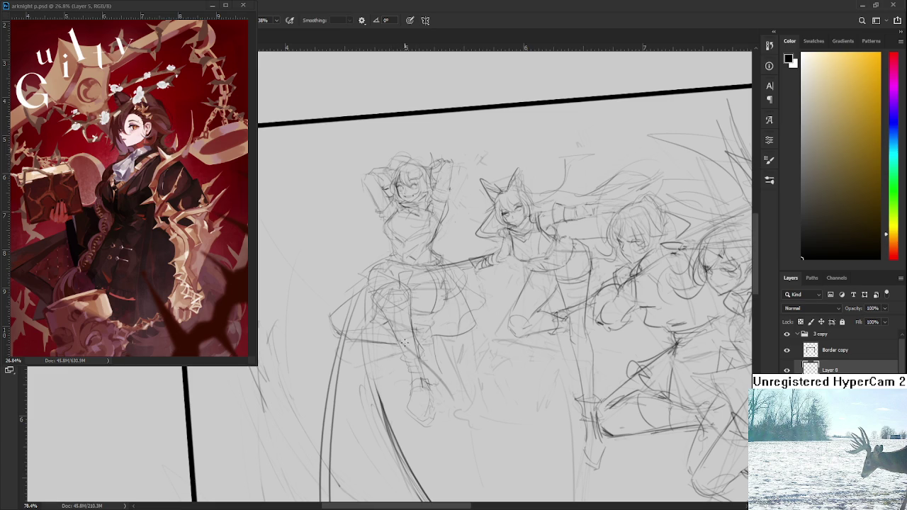
key(r)
drag(437, 352, 447, 323)
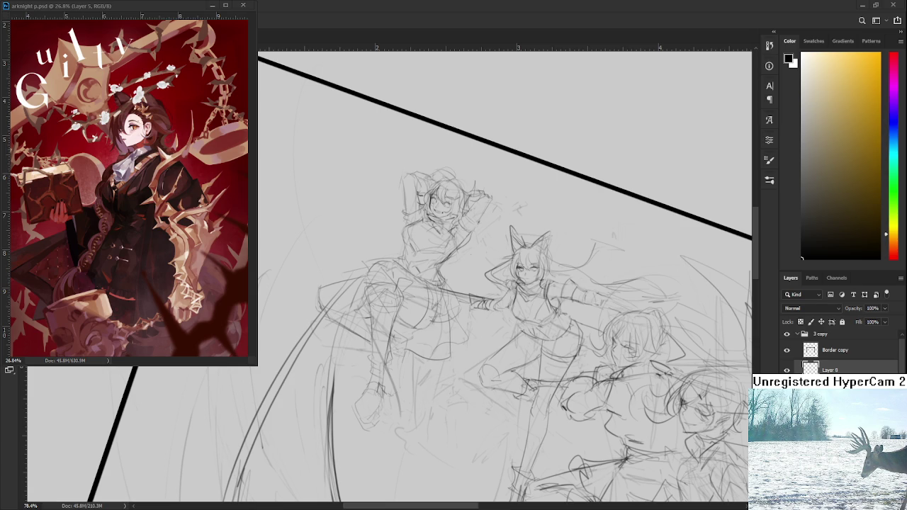
- Level the view and darken the pencil lines around the left figure's foot
drag(403, 413, 430, 439)
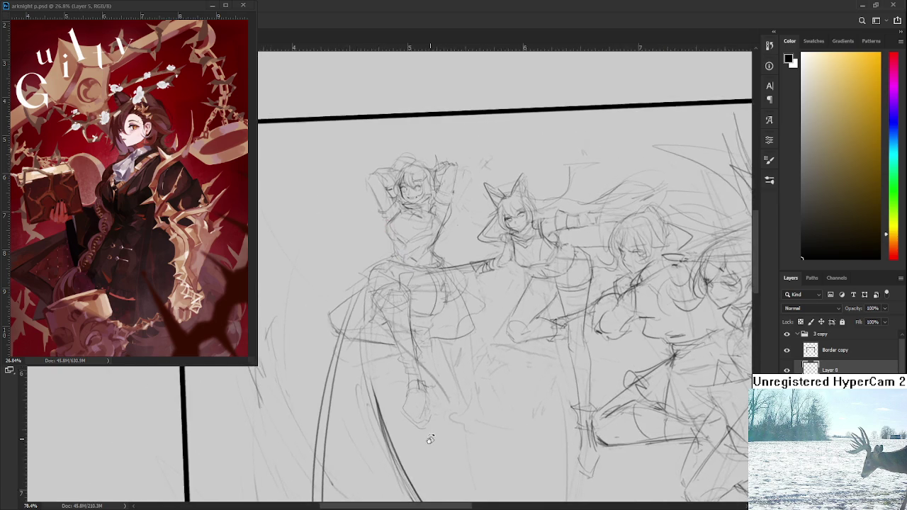
key(b)
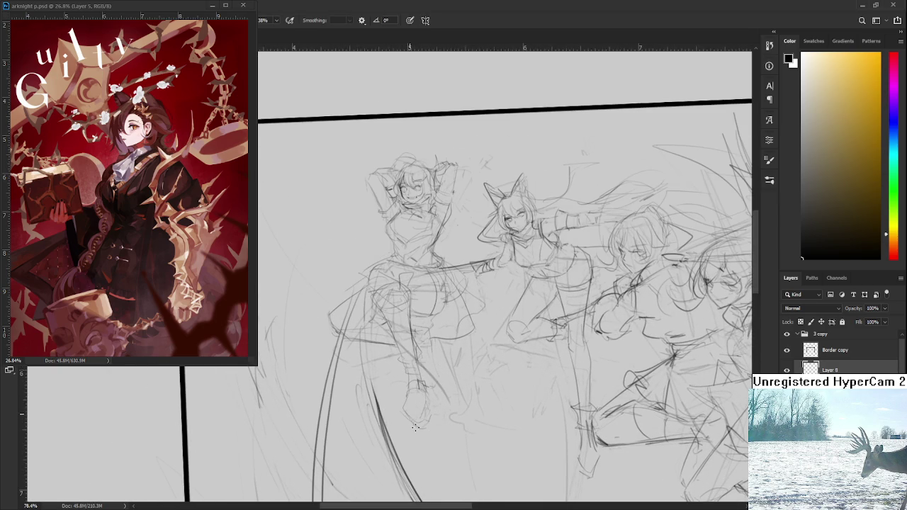
drag(405, 410, 429, 421)
- Add a stroke to the lower leg and erase stray lines at the ankle and skirt hem
drag(433, 345, 439, 372)
key(e)
key(b)
mouse_move(442, 405)
mouse_down()
mouse_move(434, 419)
mouse_move(442, 389)
mouse_move(440, 424)
mouse_move(446, 414)
mouse_up()
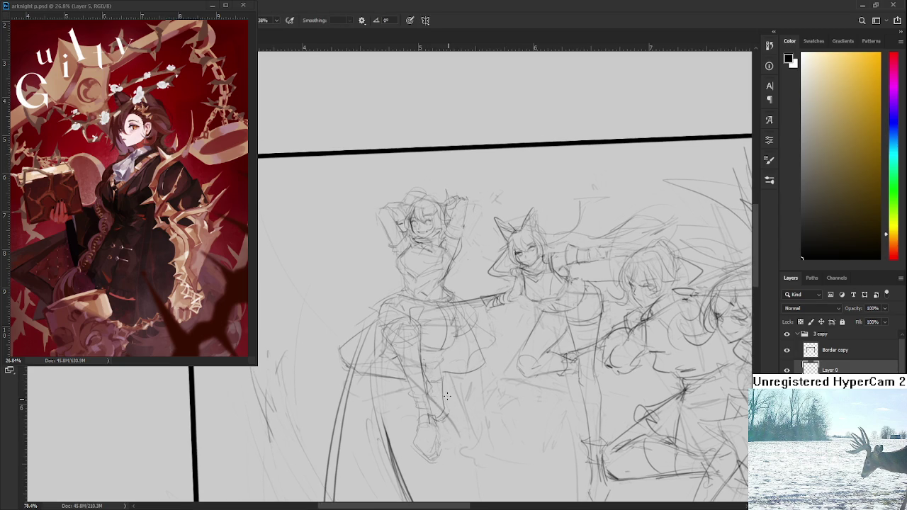
key(e)
drag(436, 405, 441, 384)
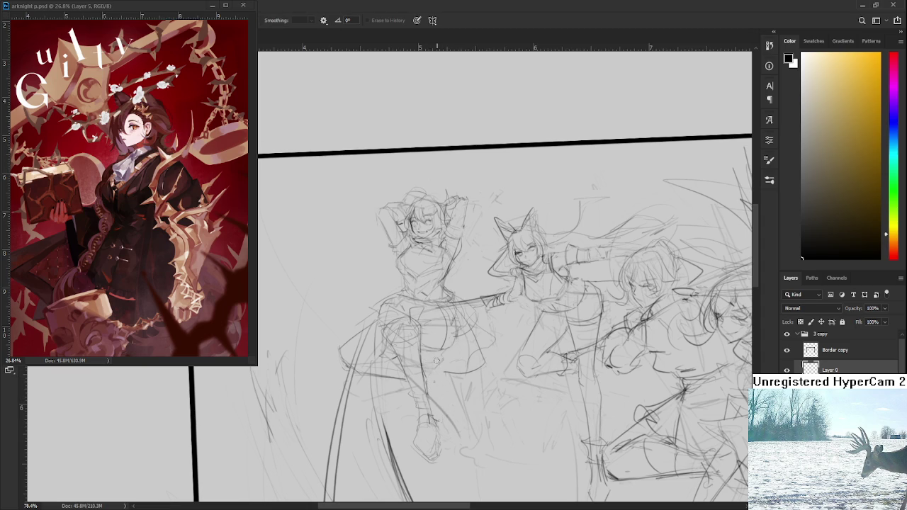
drag(369, 379, 360, 374)
- Tilt the view, return it upright, then tilt it steeply to check the figures
mouse_move(441, 310)
mouse_down()
mouse_move(458, 342)
mouse_move(320, 331)
mouse_up()
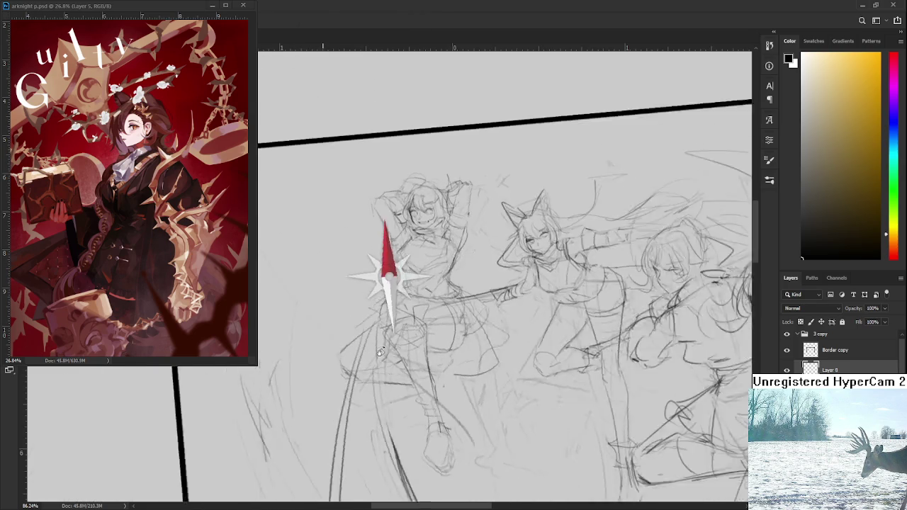
drag(299, 331, 358, 380)
key(b)
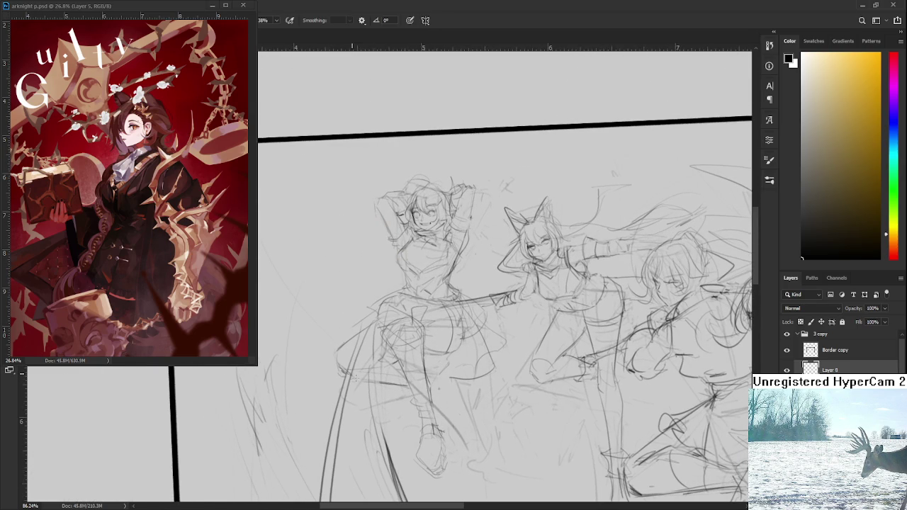
key(r)
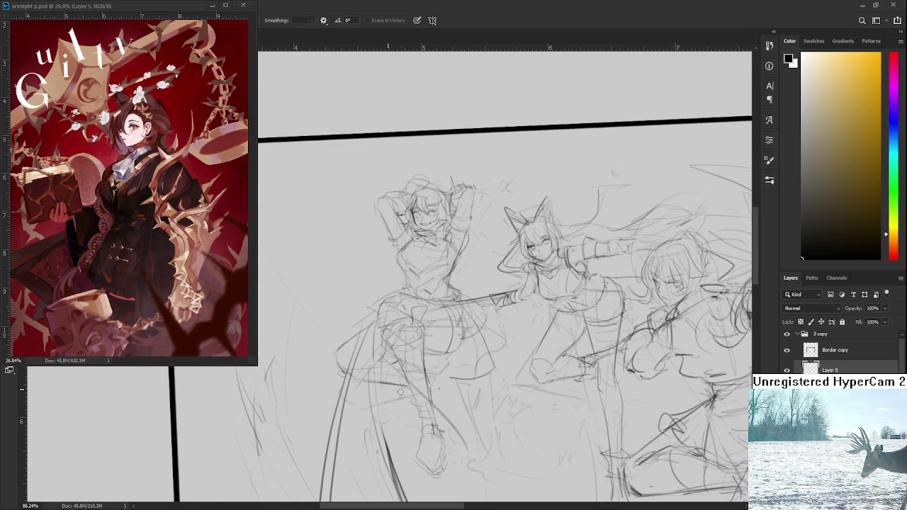
drag(415, 376, 335, 353)
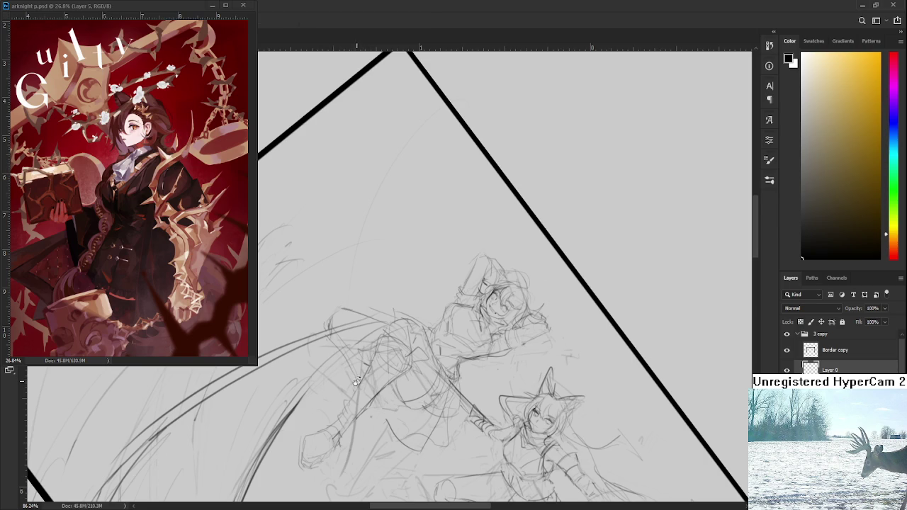
drag(356, 381, 418, 347)
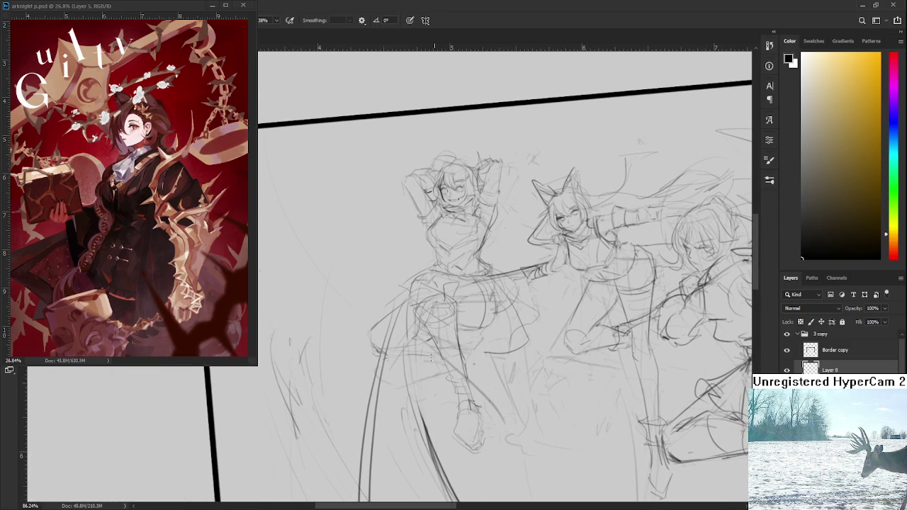
drag(434, 358, 449, 388)
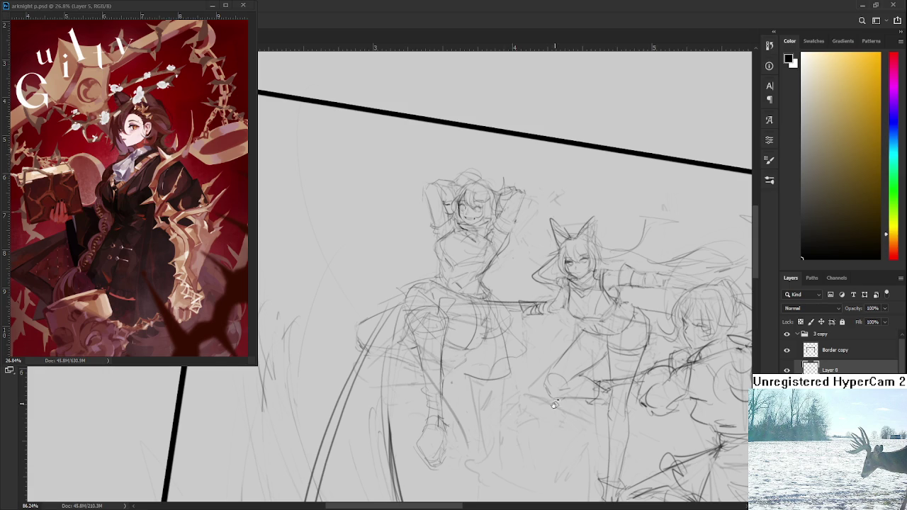
scroll(515, 412, down, 2)
drag(457, 357, 446, 386)
scroll(446, 386, up, 3)
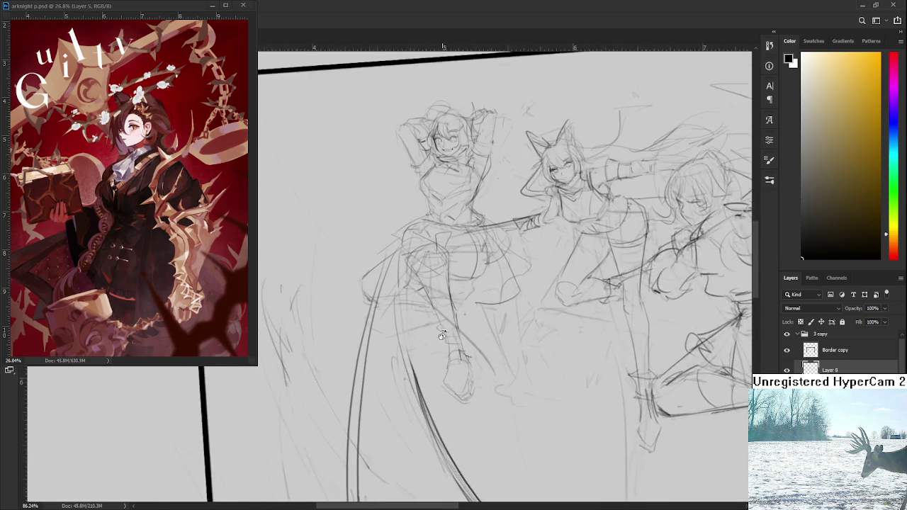
mouse_move(427, 279)
mouse_down()
mouse_move(380, 339)
mouse_move(386, 311)
mouse_up()
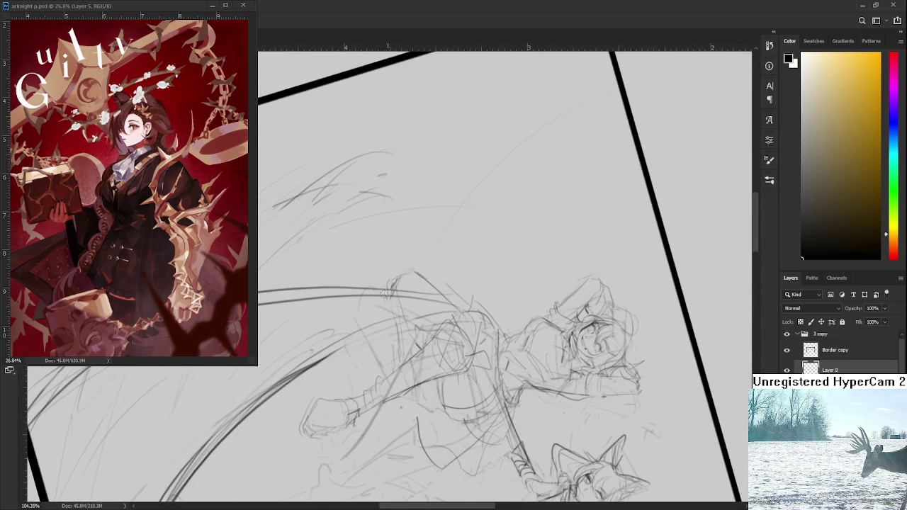
key(b)
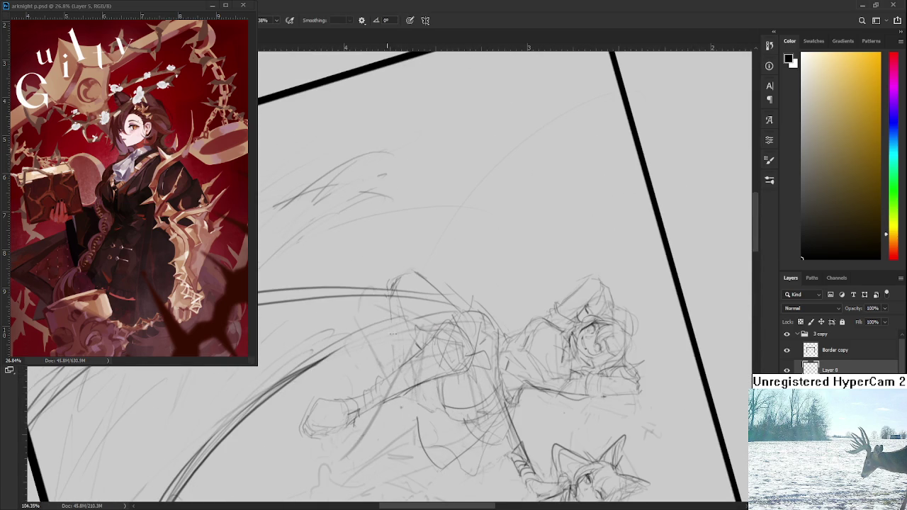
drag(401, 347, 470, 351)
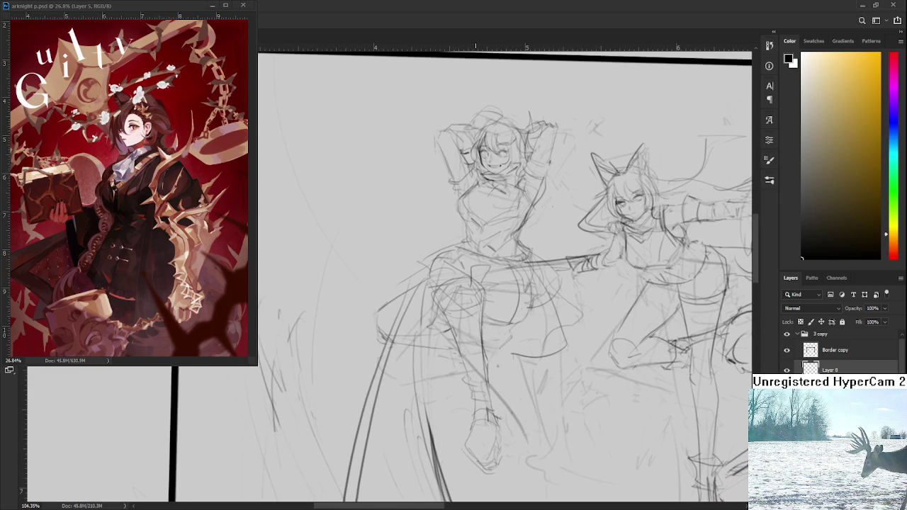
scroll(475, 351, down, 3)
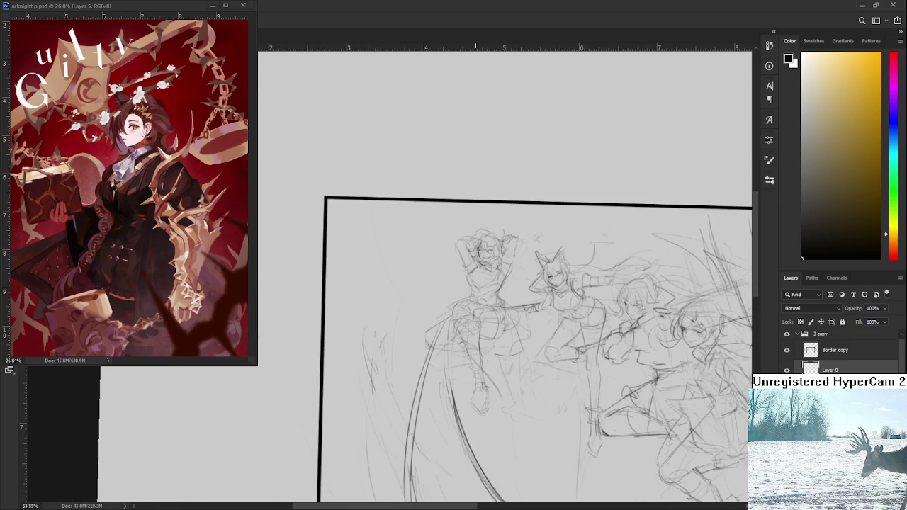
scroll(475, 351, up, 2)
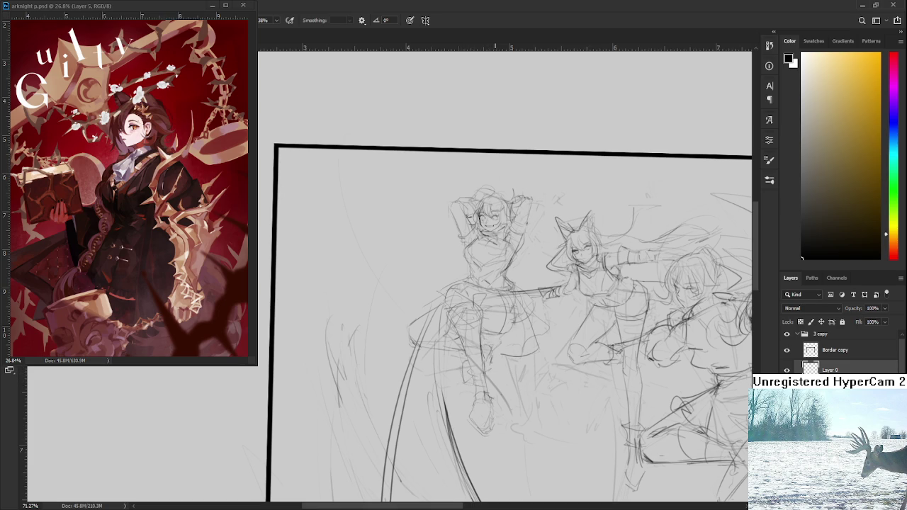
scroll(500, 352, down, 3)
scroll(500, 352, up, 2)
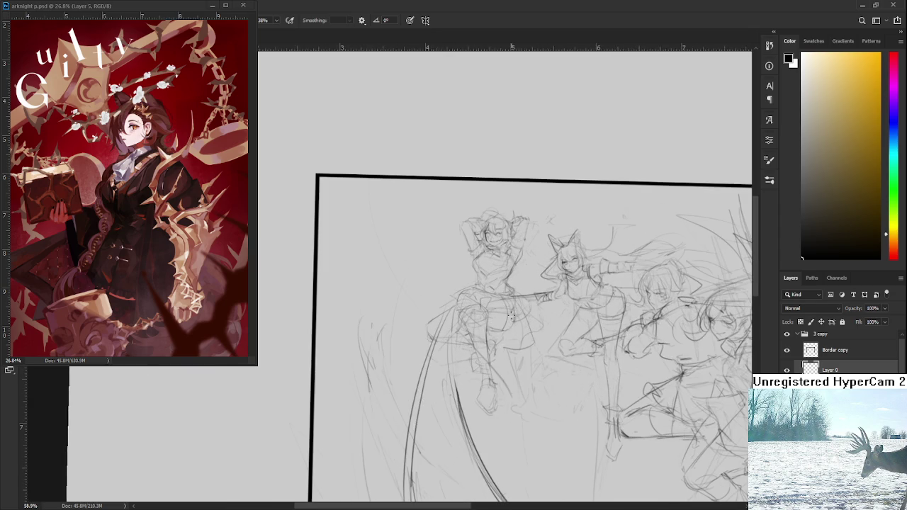
drag(500, 352, 514, 357)
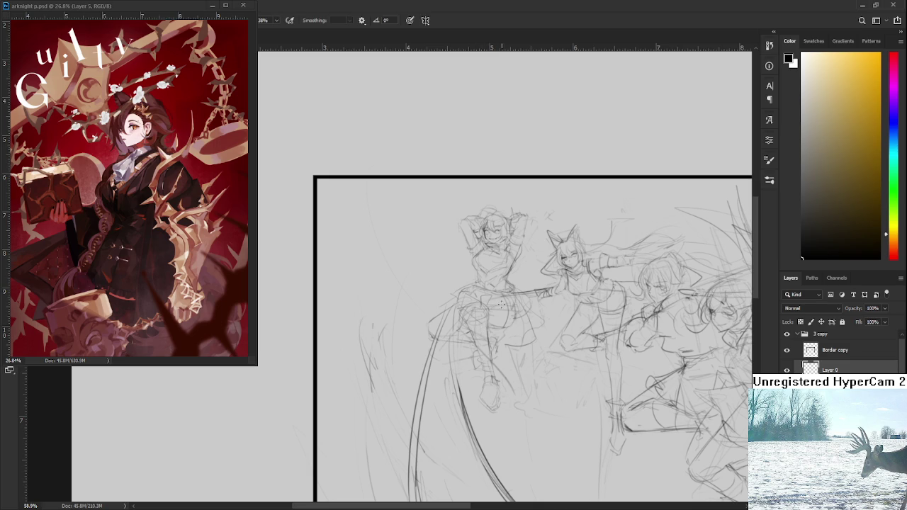
drag(508, 332, 492, 319)
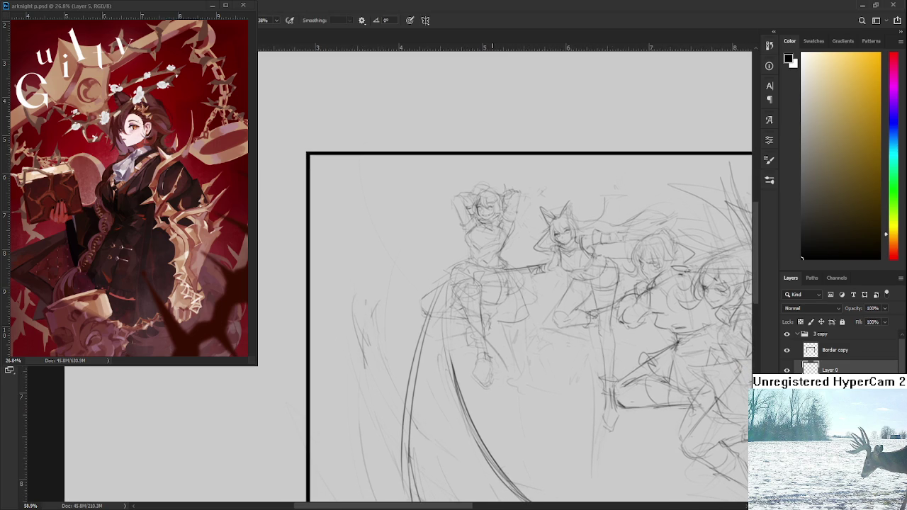
- Zoom in, select the Eraser, and recentre the view on the left figure
scroll(488, 338, up, 3)
key(e)
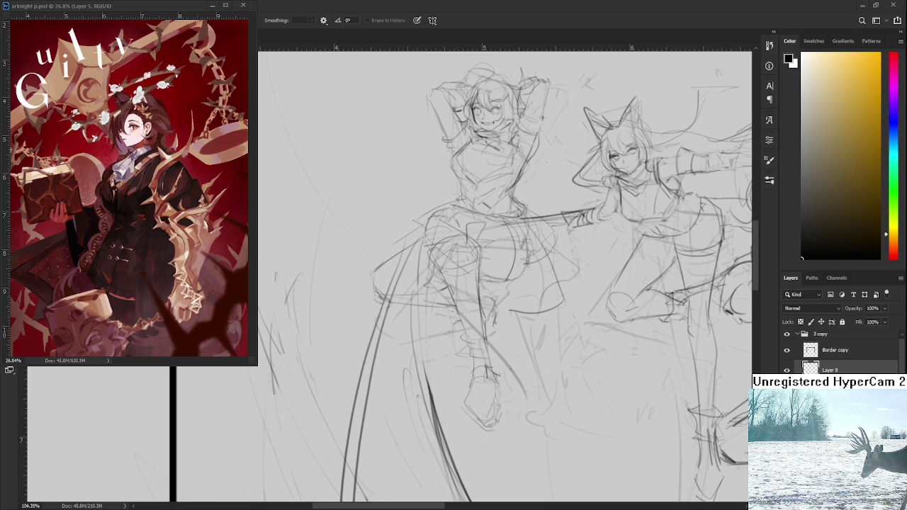
drag(492, 392, 452, 349)
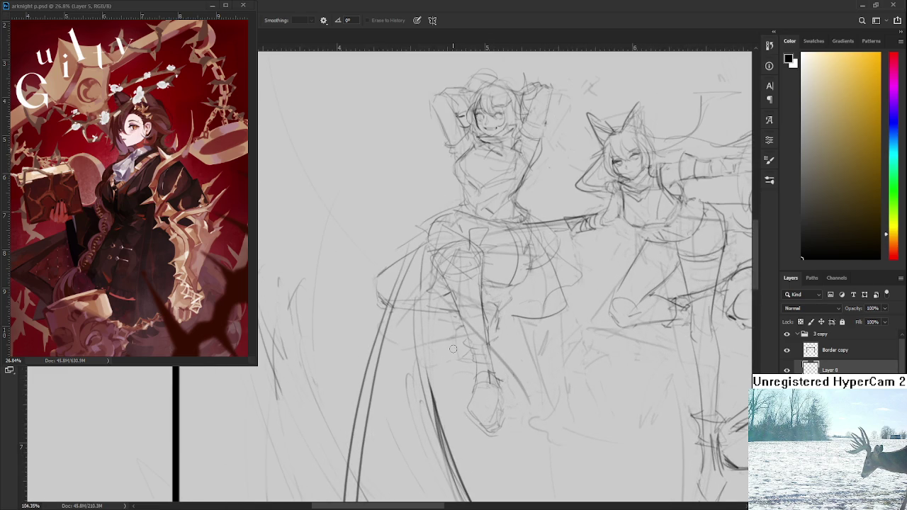
- Tilt the view about 40°, return it upright, and add a dark stroke near the left figure's legs
scroll(504, 369, up, 2)
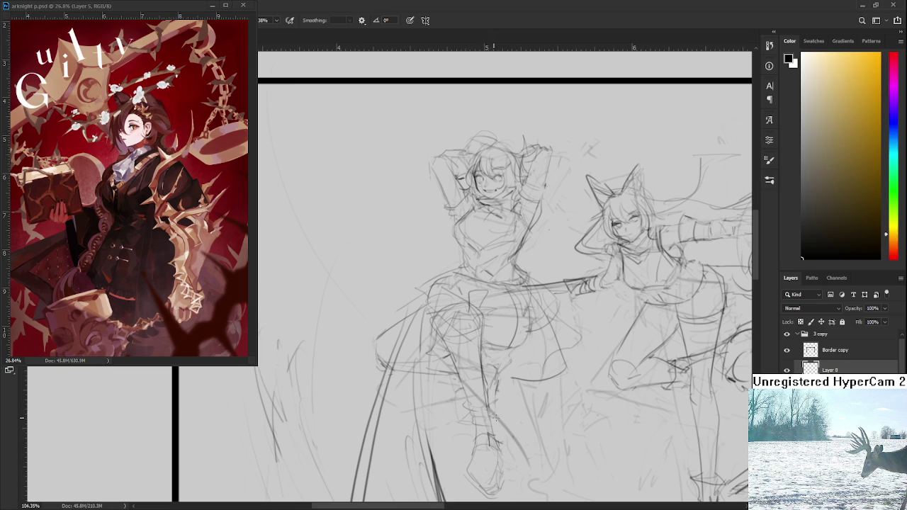
key(e)
key(b)
mouse_move(443, 364)
mouse_down()
mouse_move(348, 354)
mouse_move(330, 359)
mouse_move(334, 370)
mouse_up()
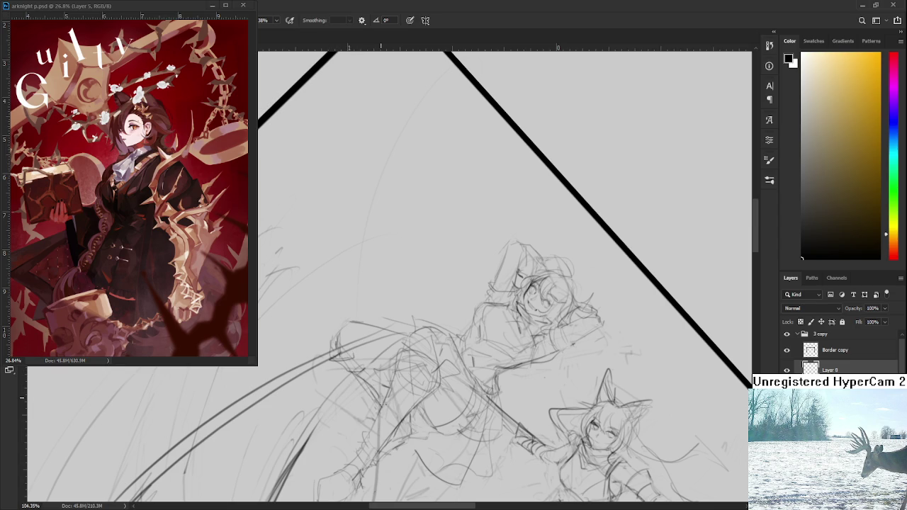
drag(381, 405, 454, 380)
key(b)
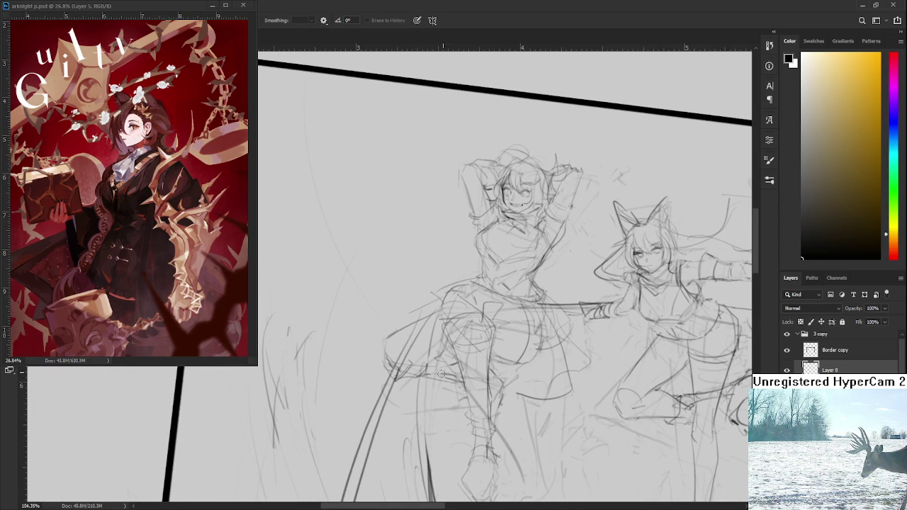
drag(432, 373, 449, 372)
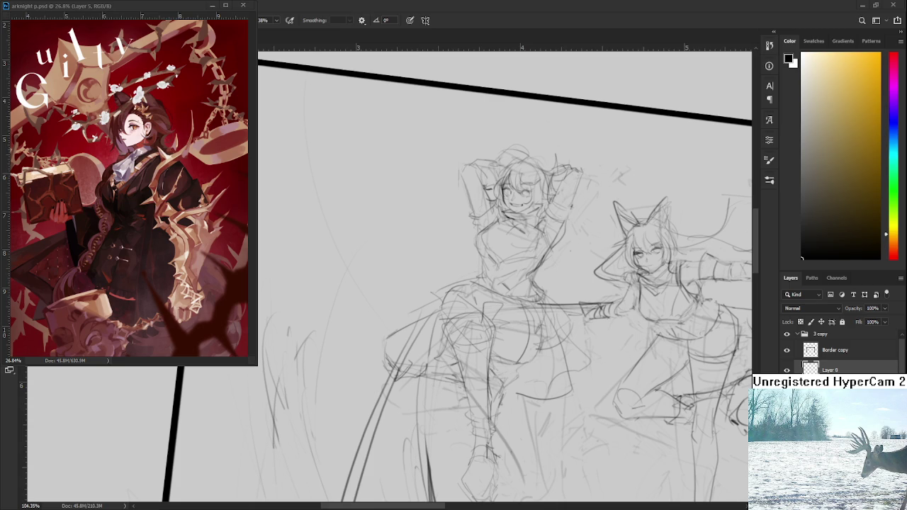
- Centre the front figures, draw three short pencil strokes down the leg, then zoom out
mouse_move(523, 415)
mouse_down()
mouse_move(491, 337)
mouse_move(444, 307)
mouse_up()
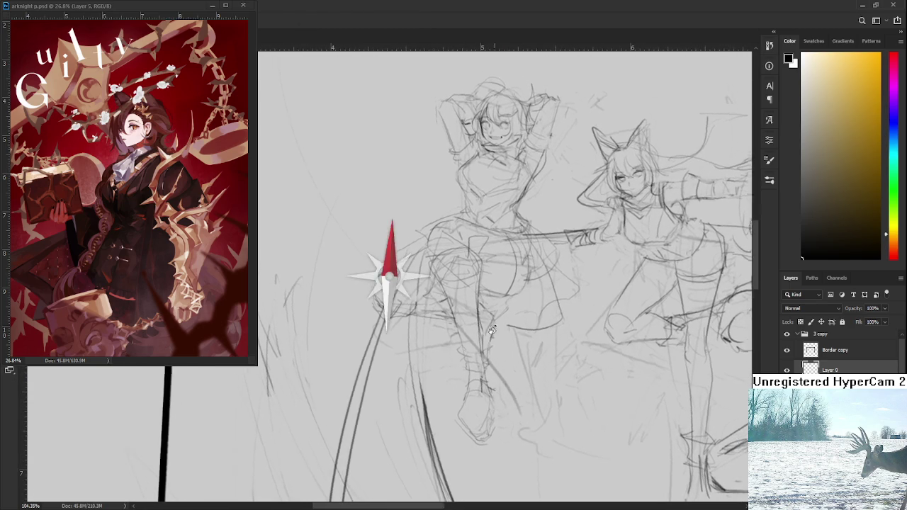
key(b)
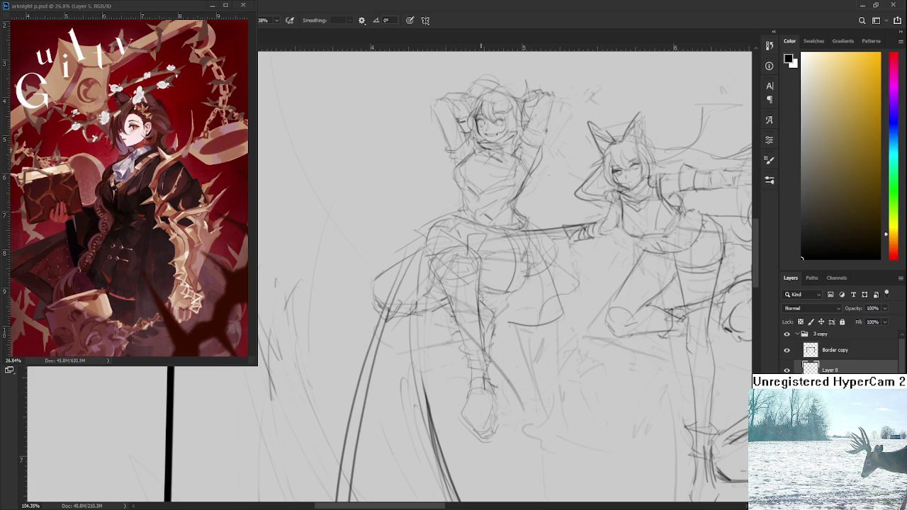
drag(486, 334, 489, 355)
mouse_move(457, 337)
mouse_down()
mouse_move(454, 356)
mouse_move(469, 364)
mouse_up()
drag(489, 294, 482, 331)
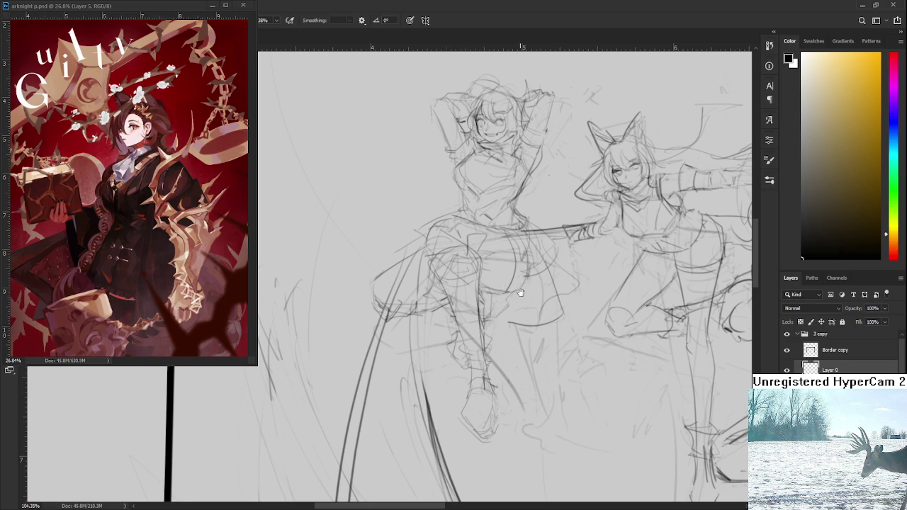
scroll(532, 403, down, 3)
scroll(533, 404, down, 3)
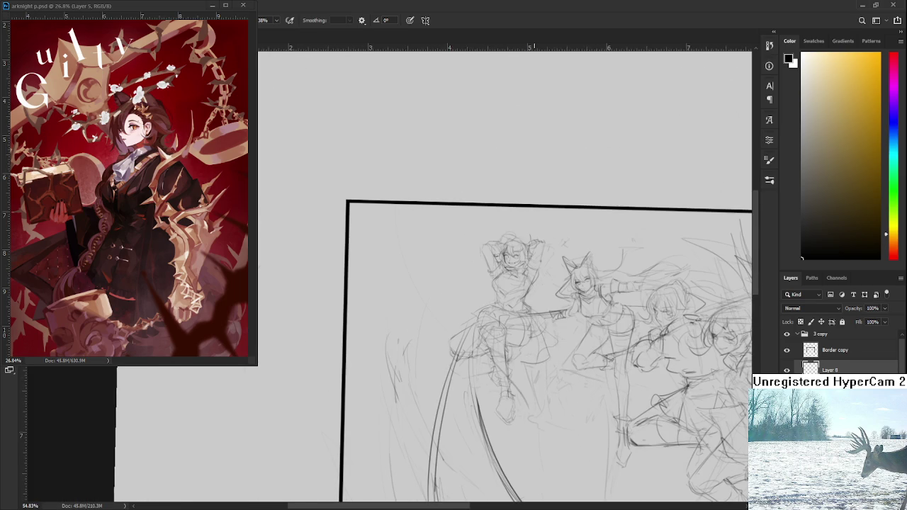
scroll(538, 355, down, 2)
scroll(539, 354, down, 2)
scroll(543, 348, up, 5)
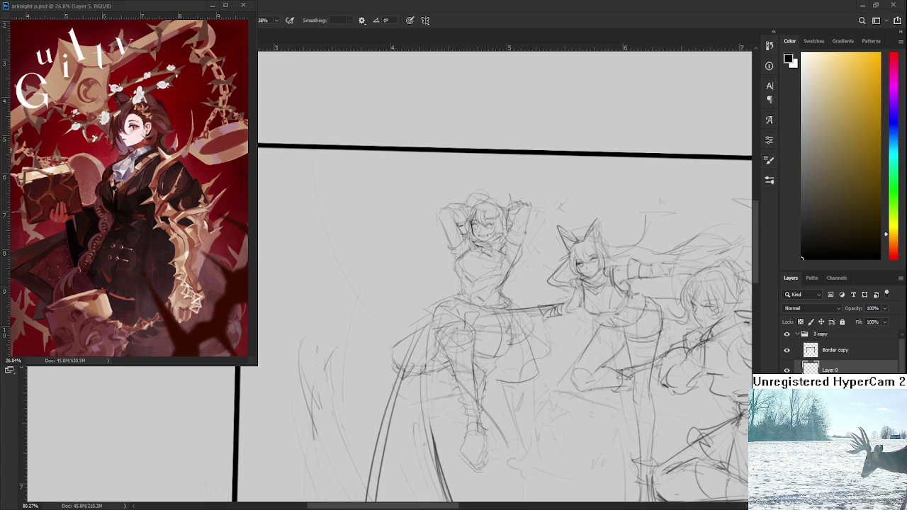
- Rotate the arms-behind-head figure slightly clockwise with Free Transform (Ctrl+T)
scroll(580, 216, up, 1)
scroll(581, 216, up, 1)
scroll(580, 216, up, 1)
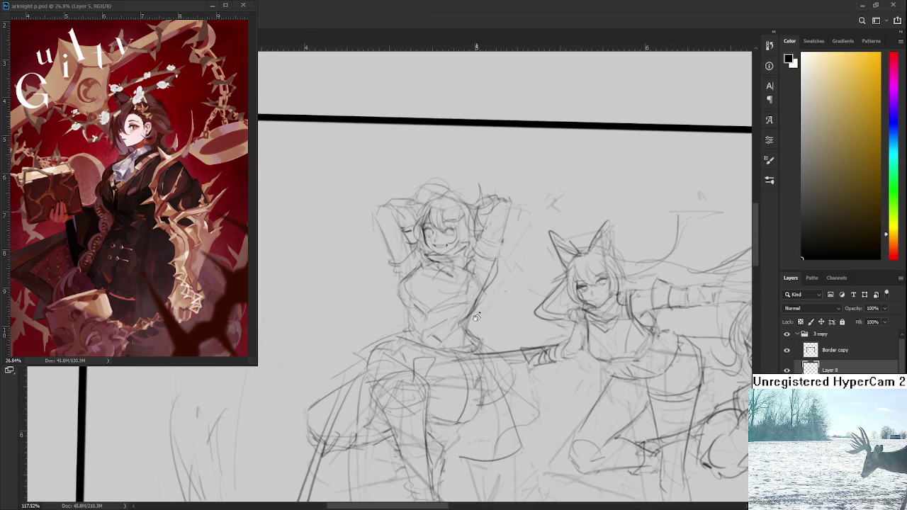
scroll(524, 382, down, 2)
scroll(524, 382, down, 5)
key(ctrl+t)
mouse_move(544, 445)
mouse_down()
mouse_move(548, 463)
mouse_move(558, 463)
mouse_up()
key(Return)
- Add short pencil strokes near her leg, then bring the top of the frame into view
scroll(517, 339, up, 3)
key(b)
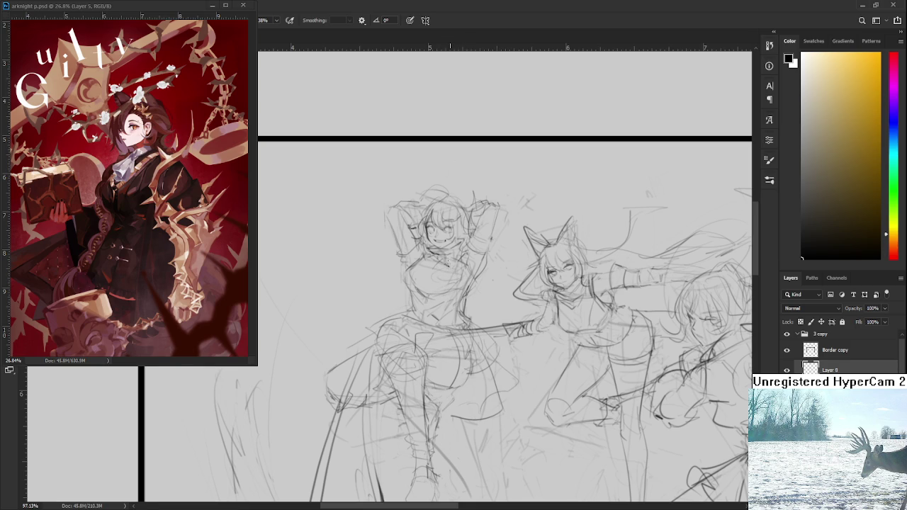
scroll(450, 268, down, 2)
key(e)
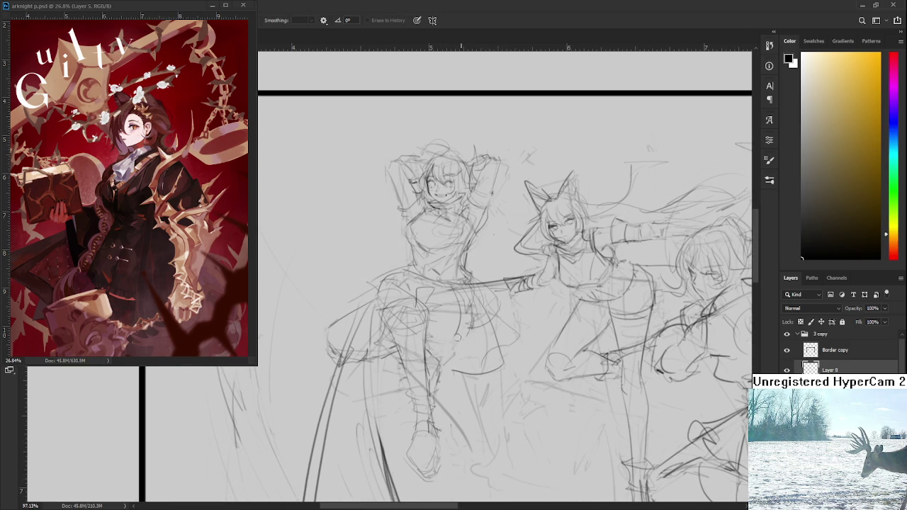
key(b)
drag(461, 337, 428, 347)
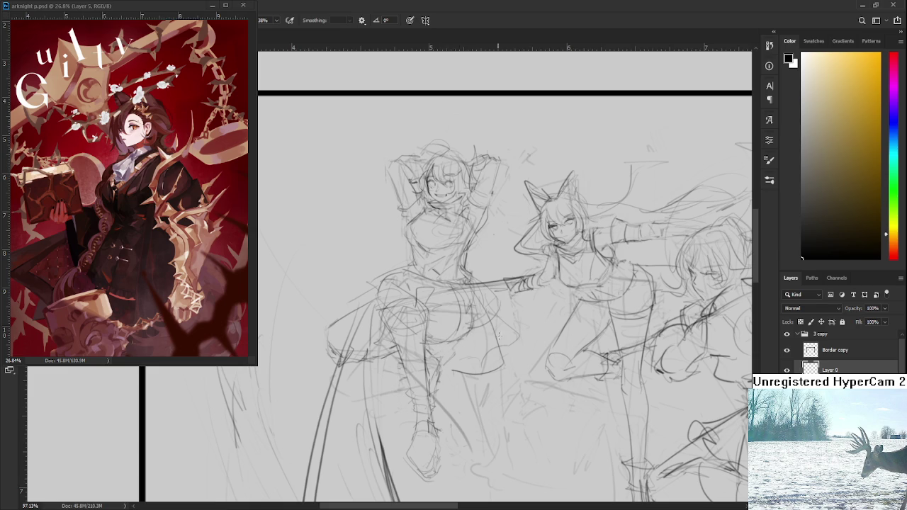
scroll(500, 308, down, 3)
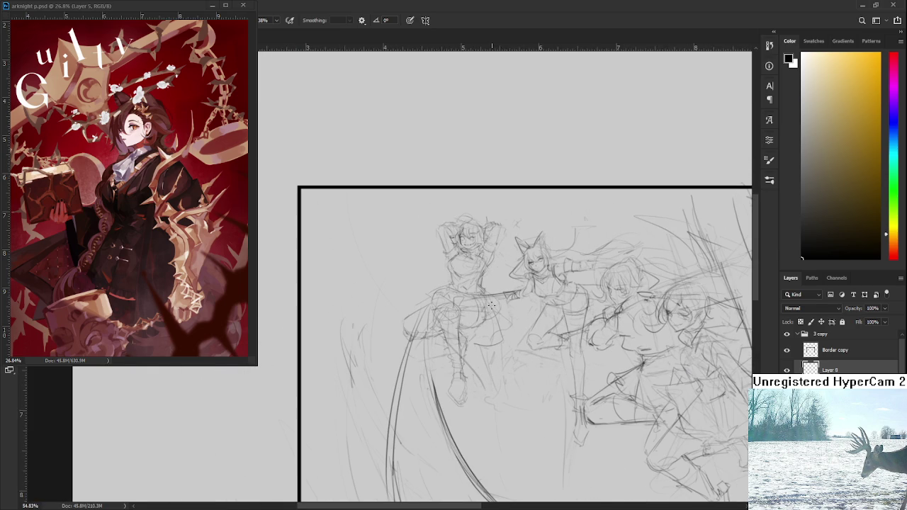
scroll(491, 305, up, 3)
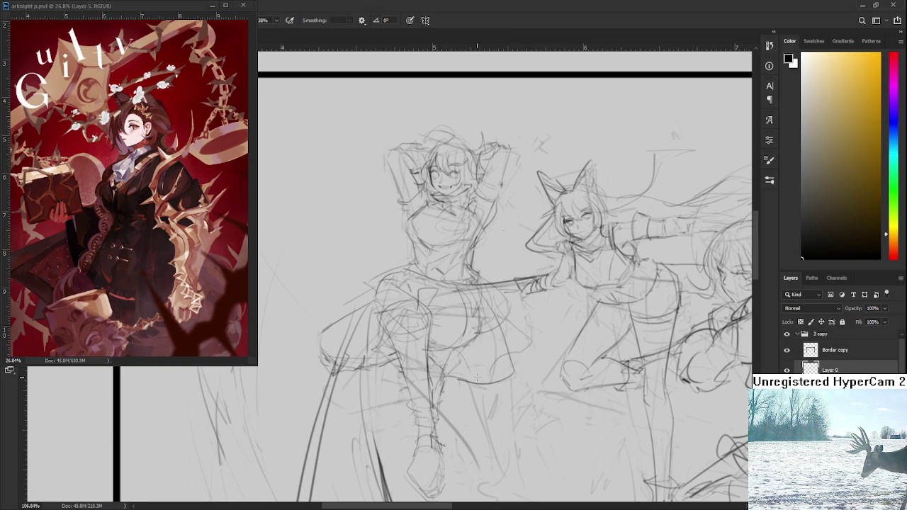
drag(480, 356, 475, 388)
scroll(477, 389, down, 3)
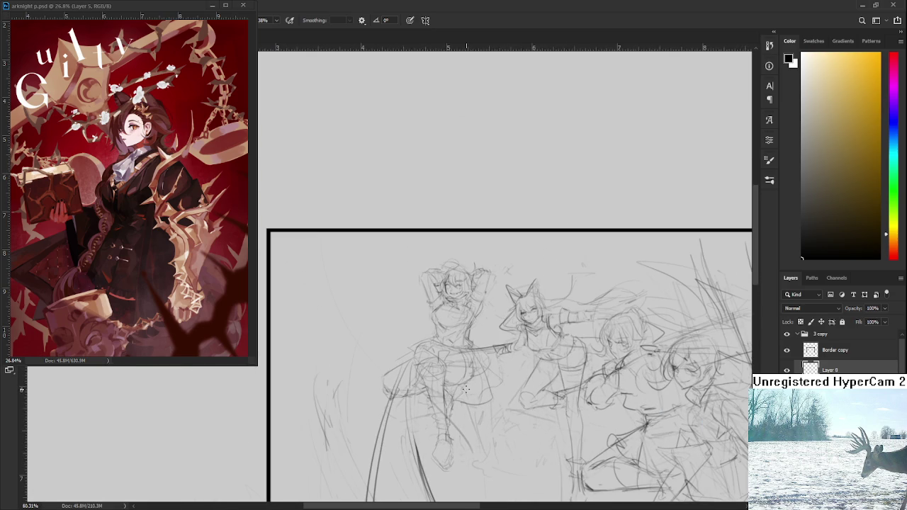
key(l)
drag(415, 358, 428, 400)
key(ctrl+t)
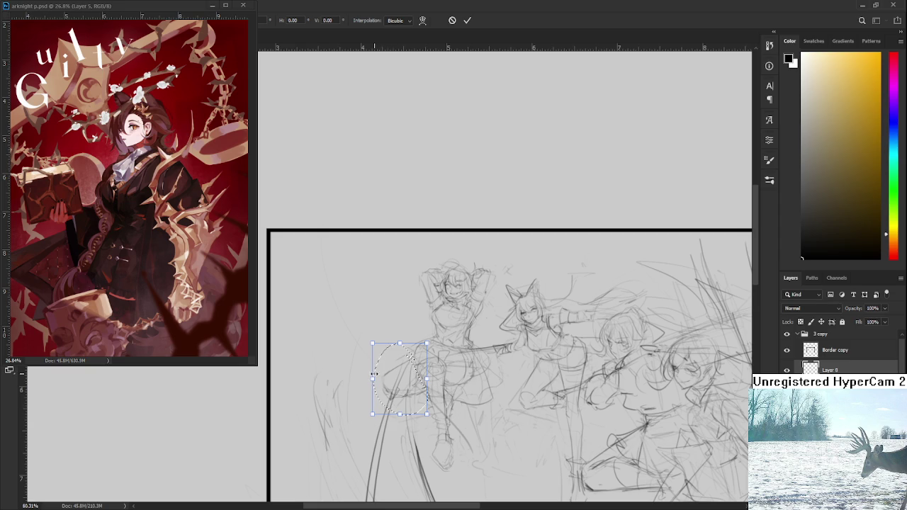
drag(379, 376, 382, 379)
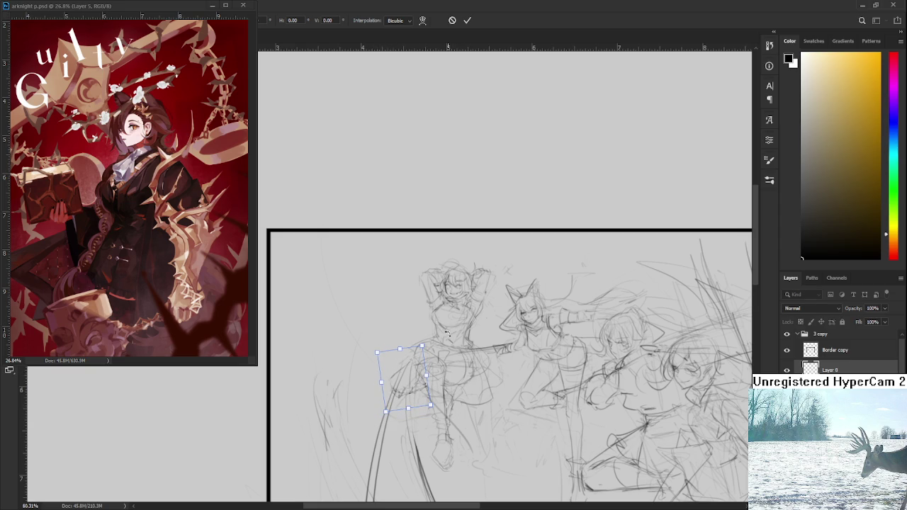
key(Return)
scroll(445, 395, up, 3)
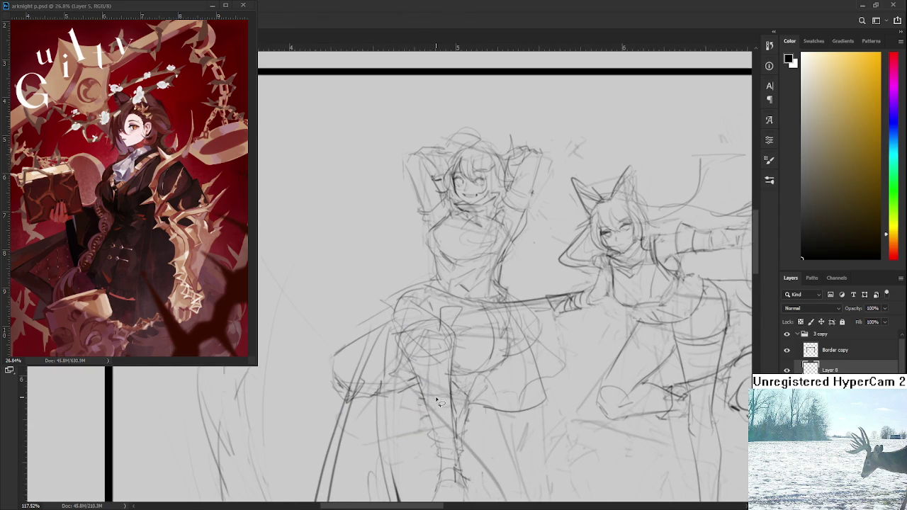
key(b)
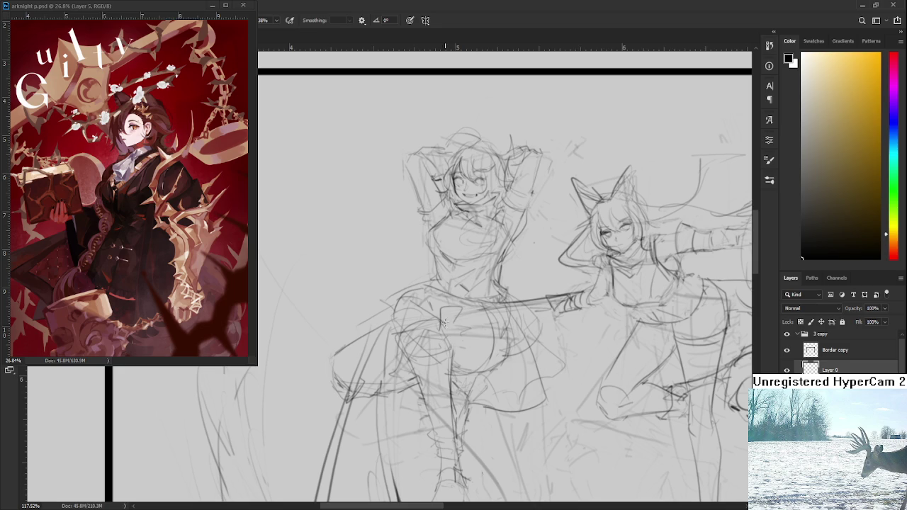
drag(456, 335, 455, 352)
scroll(498, 356, down, 2)
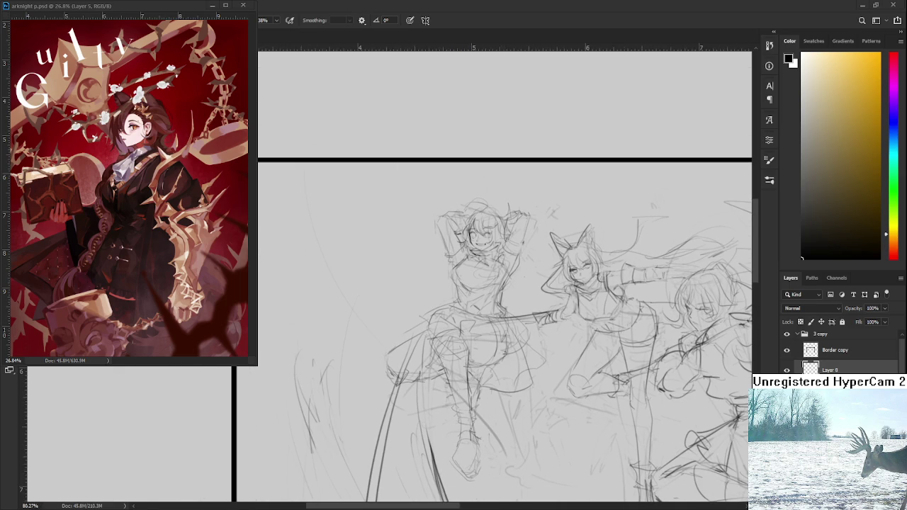
scroll(451, 417, up, 1)
scroll(453, 354, up, 1)
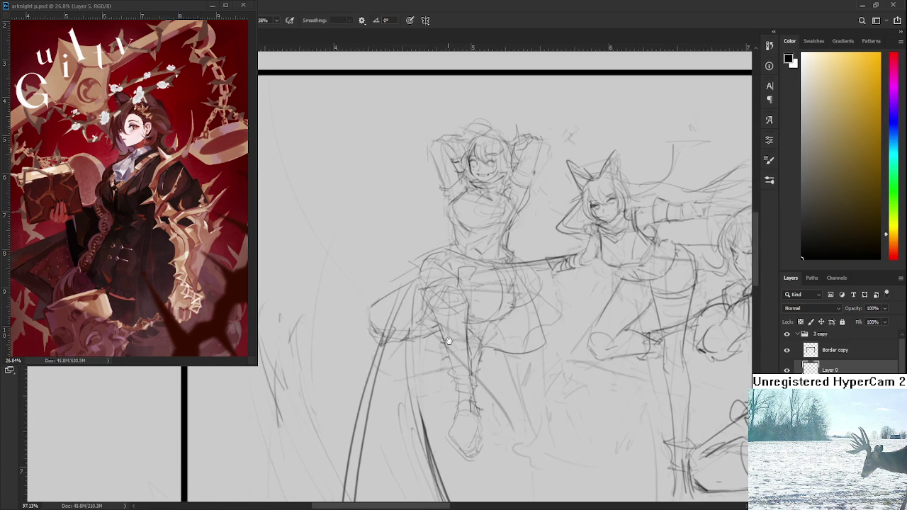
scroll(382, 319, down, 1)
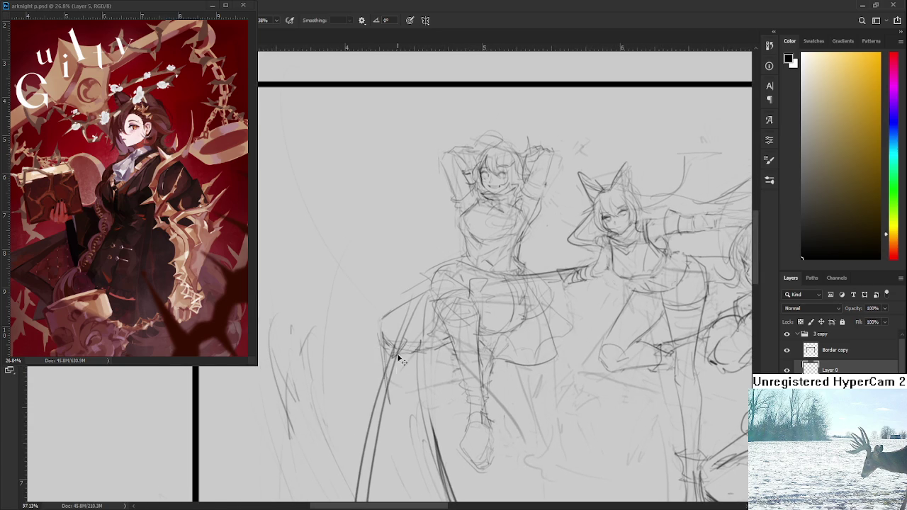
scroll(395, 370, up, 1)
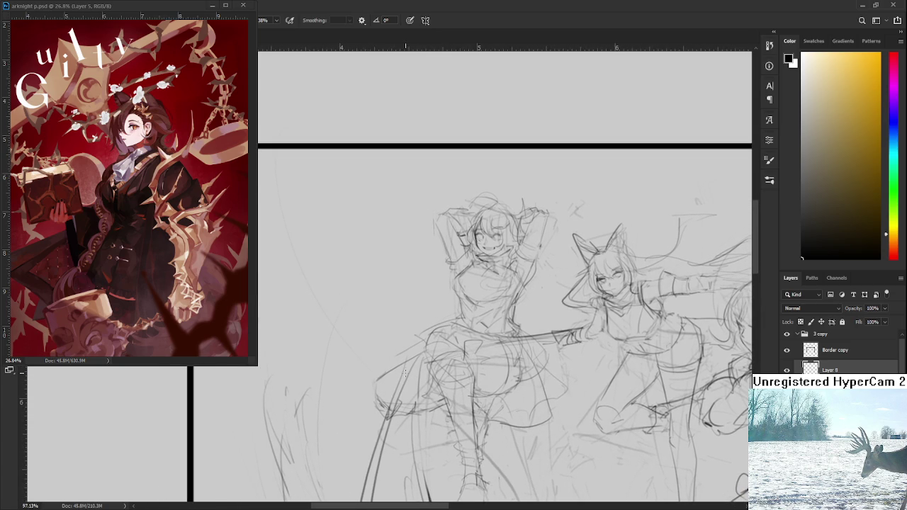
scroll(429, 376, down, 1)
key(e)
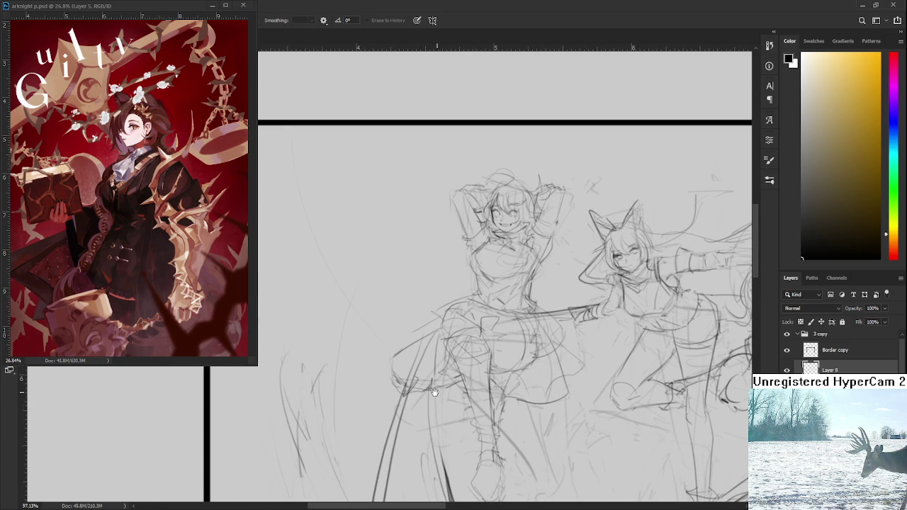
scroll(436, 391, down, 1)
key(b)
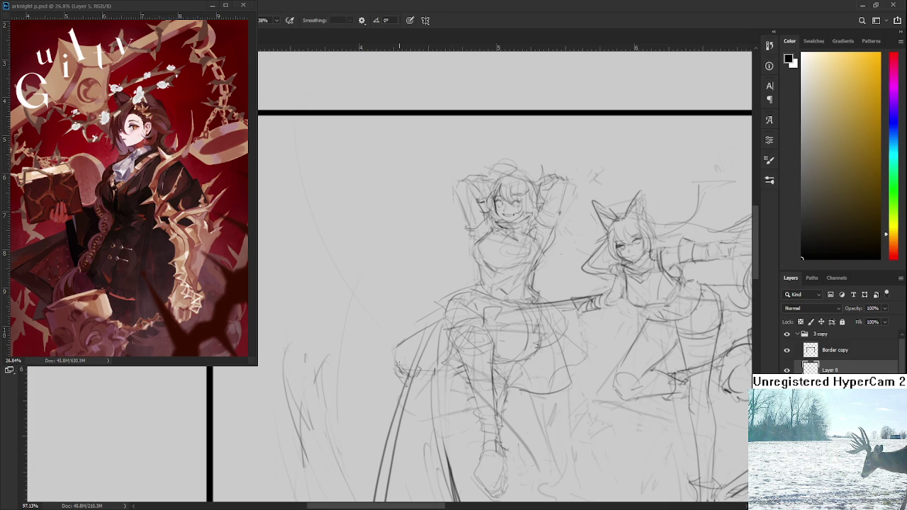
drag(441, 379, 434, 363)
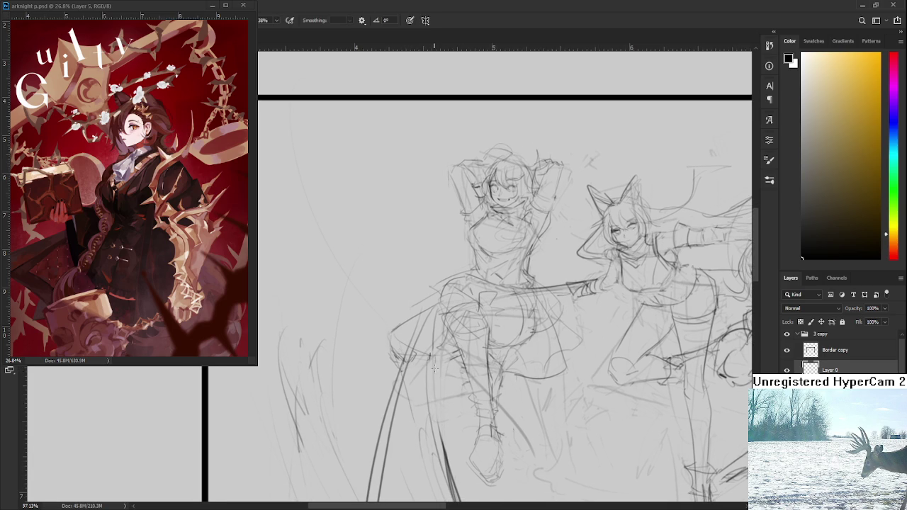
drag(431, 403, 408, 430)
drag(419, 346, 392, 432)
scroll(493, 345, down, 1)
scroll(494, 344, down, 2)
scroll(493, 345, down, 1)
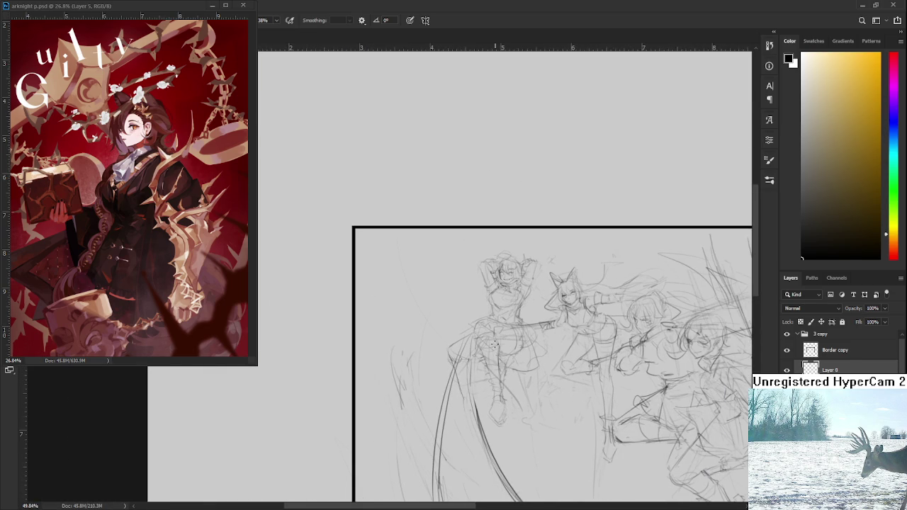
scroll(494, 345, up, 1)
scroll(494, 345, up, 1)
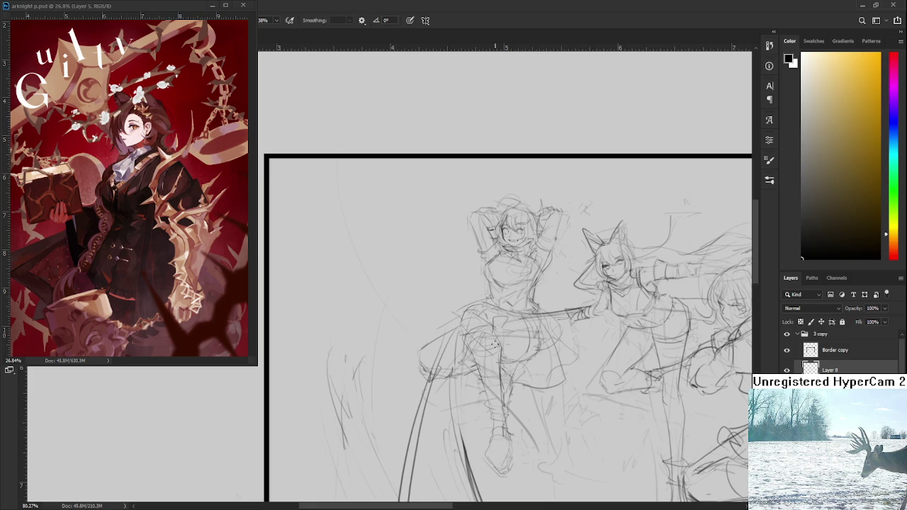
scroll(496, 347, down, 2)
scroll(493, 344, down, 1)
scroll(493, 345, up, 2)
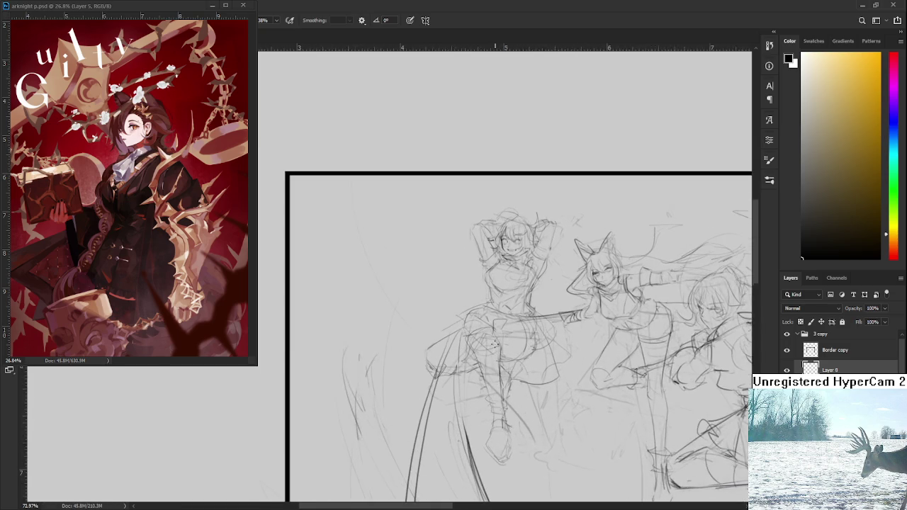
scroll(510, 350, down, 2)
scroll(534, 362, down, 2)
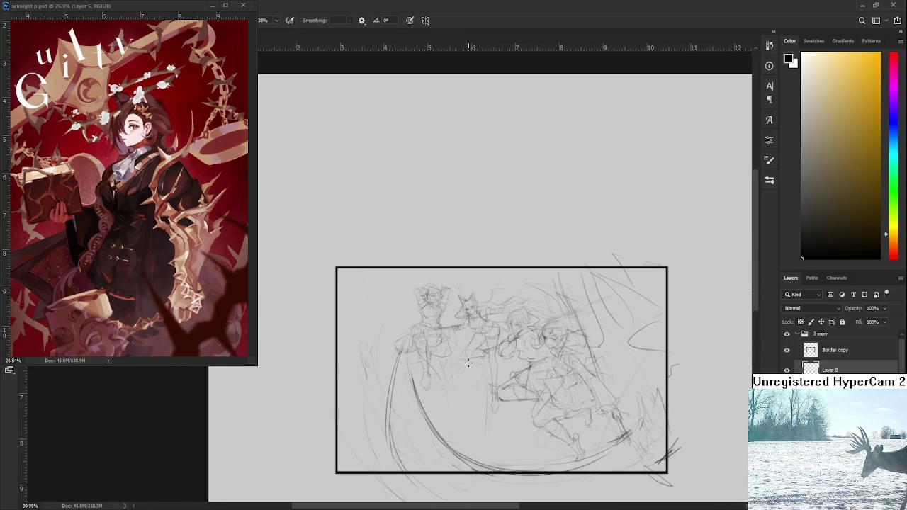
key(ctrl+shift+h)
- Erase the stray strokes along the right edge of the raised-arms girl's skirt
scroll(468, 346, up, 1)
scroll(468, 347, up, 1)
scroll(468, 346, up, 1)
mouse_move(440, 343)
mouse_down()
mouse_move(441, 389)
mouse_move(327, 358)
mouse_up()
scroll(327, 358, up, 1)
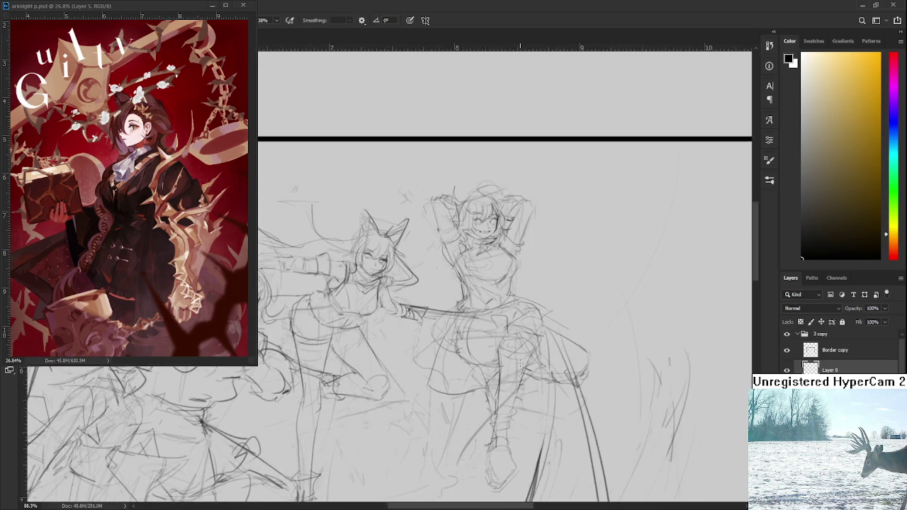
scroll(425, 368, up, 1)
scroll(517, 386, up, 1)
scroll(517, 386, down, 2)
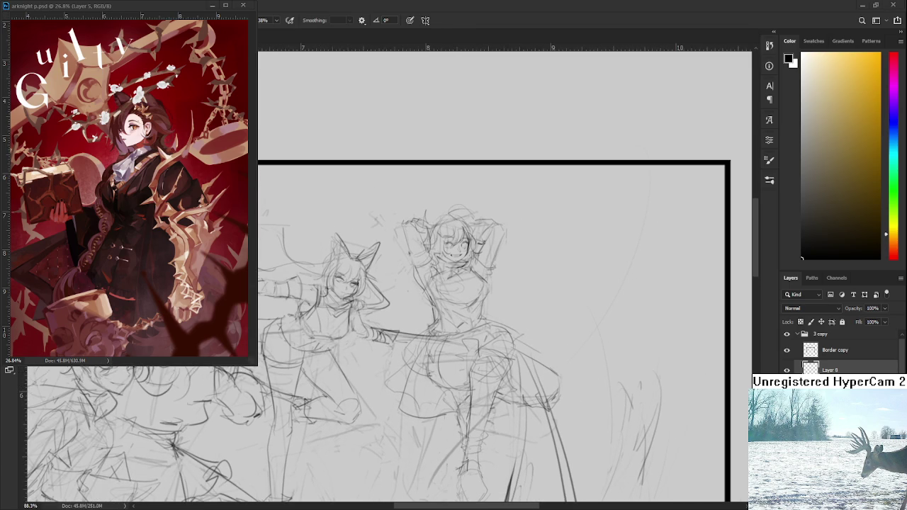
scroll(506, 397, down, 1)
key(e)
drag(552, 367, 516, 328)
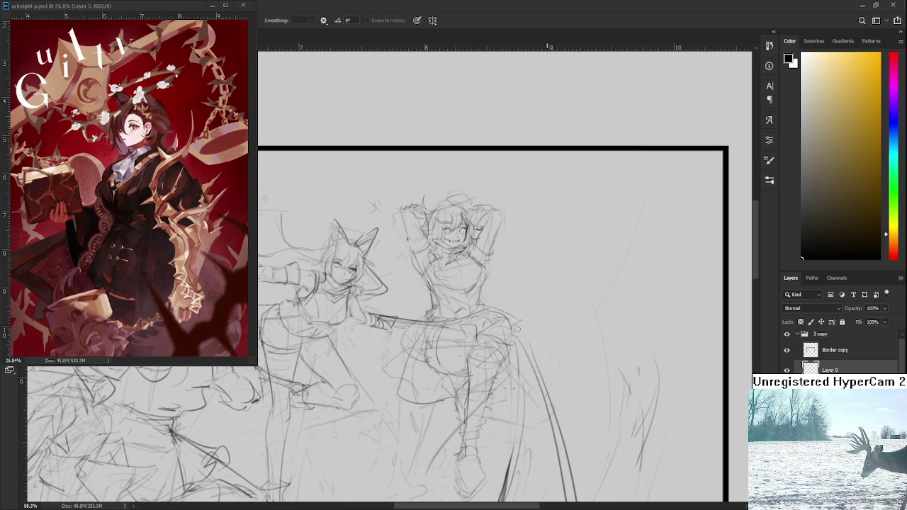
- Rotate the canvas view to a better angle for drawing the skirt
scroll(517, 329, up, 1)
key(b)
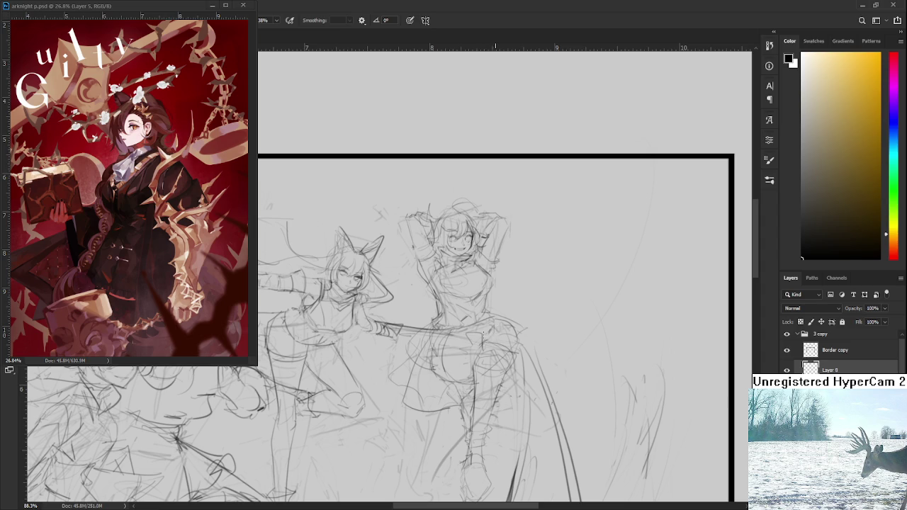
mouse_move(530, 324)
mouse_down()
mouse_move(524, 311)
mouse_move(479, 347)
mouse_move(489, 325)
mouse_move(473, 326)
mouse_move(522, 313)
mouse_move(516, 375)
mouse_up()
key(e)
key(b)
key(r)
key(v)
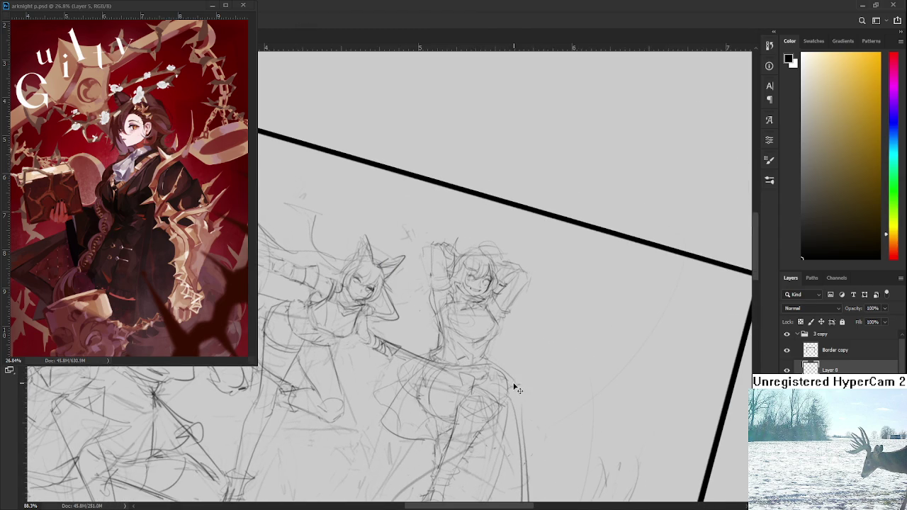
key(b)
- Draw a curved hem line below the skirt, then level the view so the border is horizontal
drag(512, 391, 479, 454)
key(r)
drag(508, 389, 550, 339)
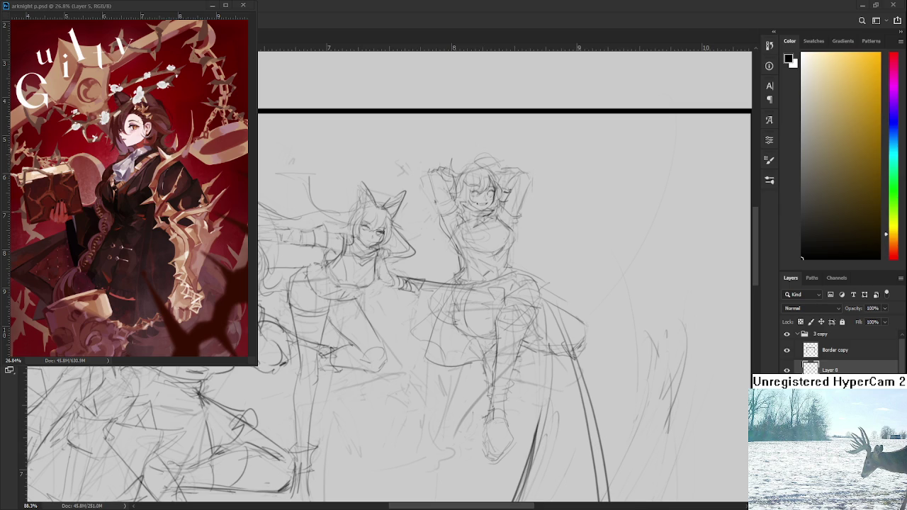
scroll(499, 281, up, 1)
- Lasso the raised-arms girl's left eye and resize it with Free Transform
scroll(496, 269, up, 1)
scroll(492, 255, up, 1)
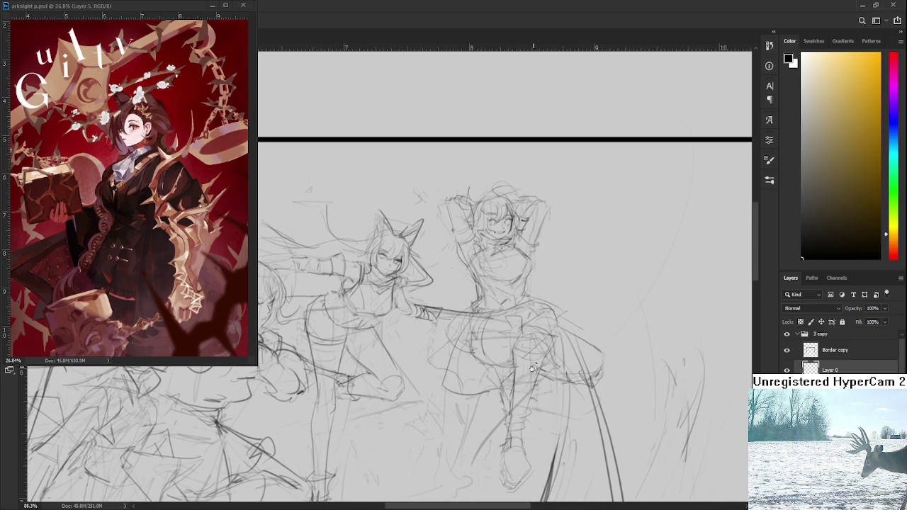
scroll(488, 236, up, 1)
scroll(488, 236, up, 2)
scroll(491, 241, up, 1)
scroll(492, 248, up, 1)
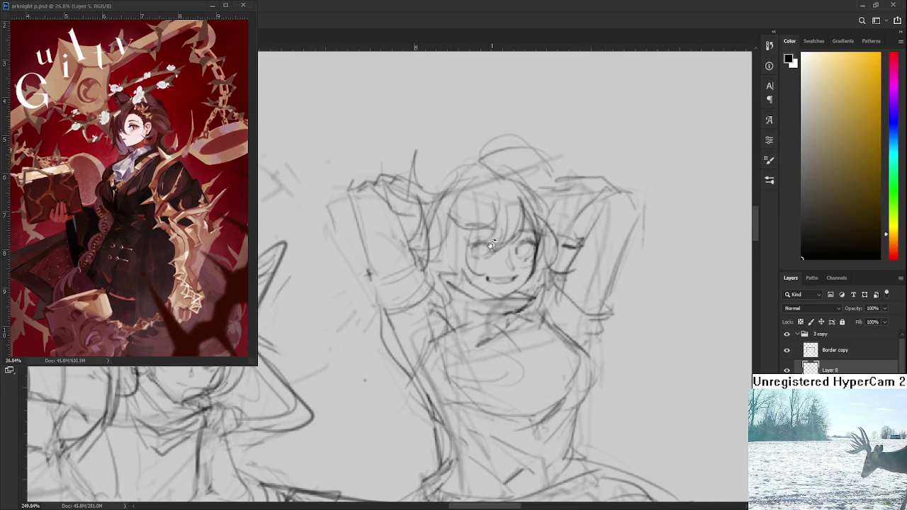
drag(481, 237, 501, 263)
key(ctrl+t)
key(Return)
- Lasso the old leg and skirt strokes and delete them
scroll(496, 283, down, 3)
scroll(519, 354, down, 5)
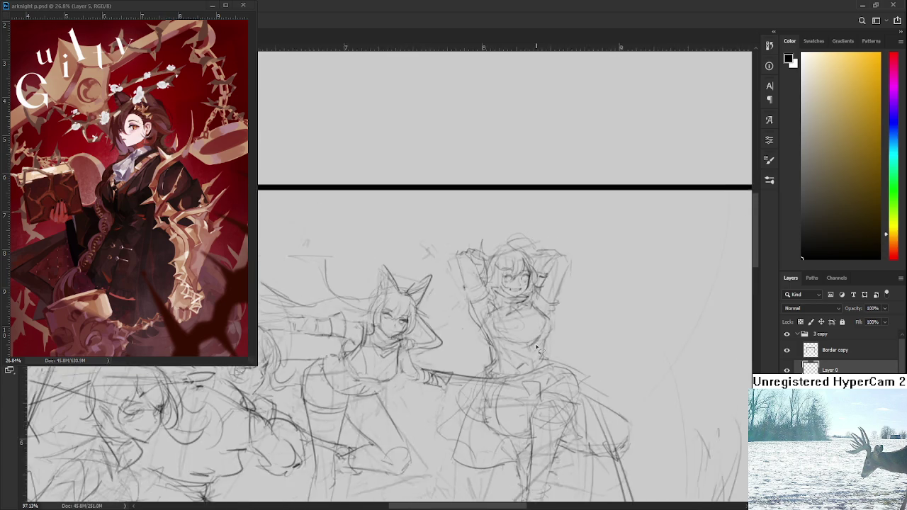
scroll(519, 354, down, 3)
scroll(520, 354, up, 1)
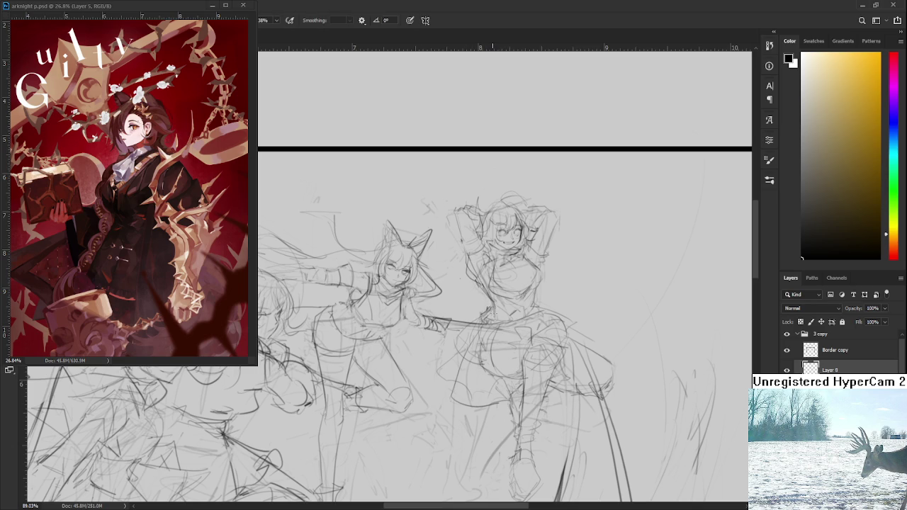
drag(518, 331, 551, 266)
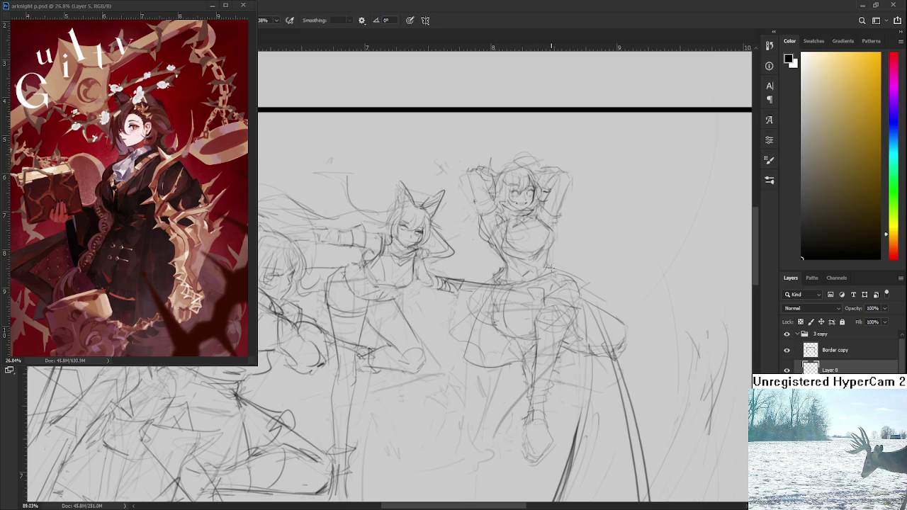
mouse_move(550, 268)
mouse_down()
mouse_move(536, 321)
mouse_move(462, 266)
mouse_up()
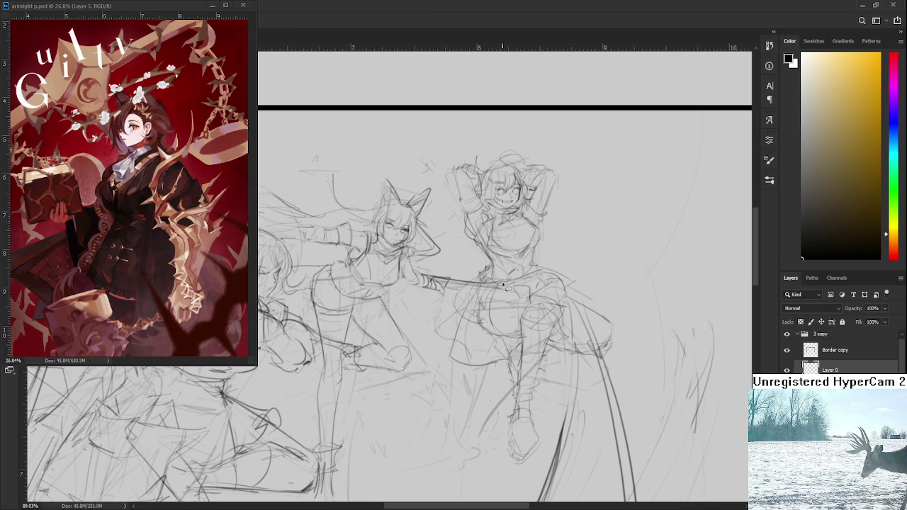
mouse_move(501, 282)
mouse_down()
mouse_move(489, 346)
mouse_move(510, 299)
mouse_move(501, 294)
mouse_up()
key(Delete)
- Sketch a faint new waistline across the skirt and tidy the area with the Eraser
key(space)
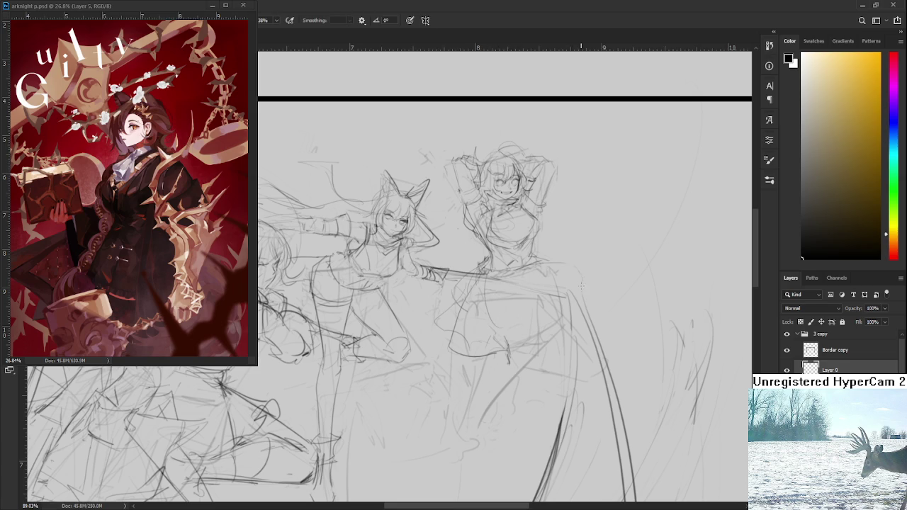
mouse_move(498, 314)
mouse_down()
mouse_move(578, 294)
mouse_move(554, 287)
mouse_move(508, 358)
mouse_move(553, 276)
mouse_up()
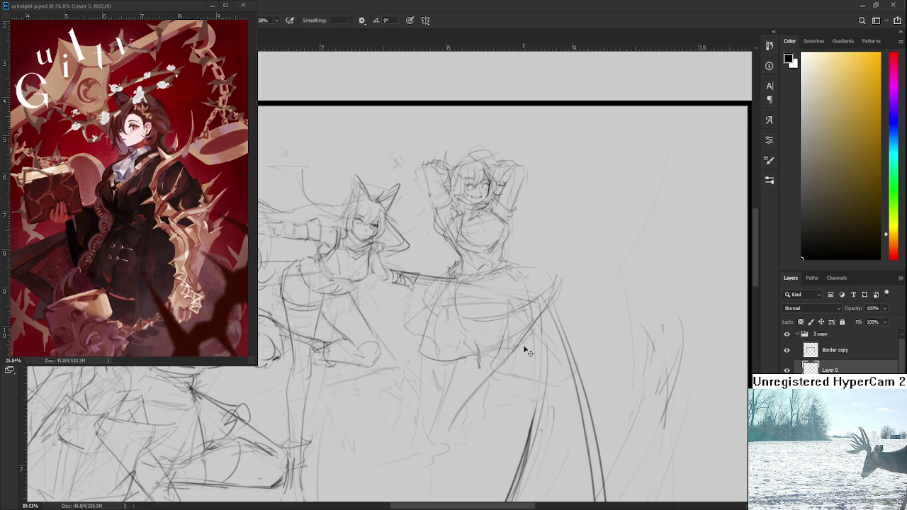
drag(553, 295, 554, 334)
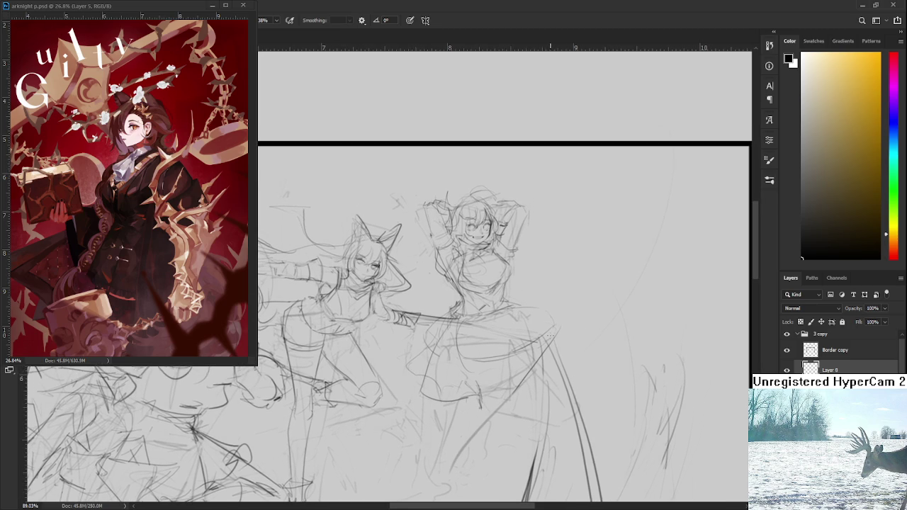
key(e)
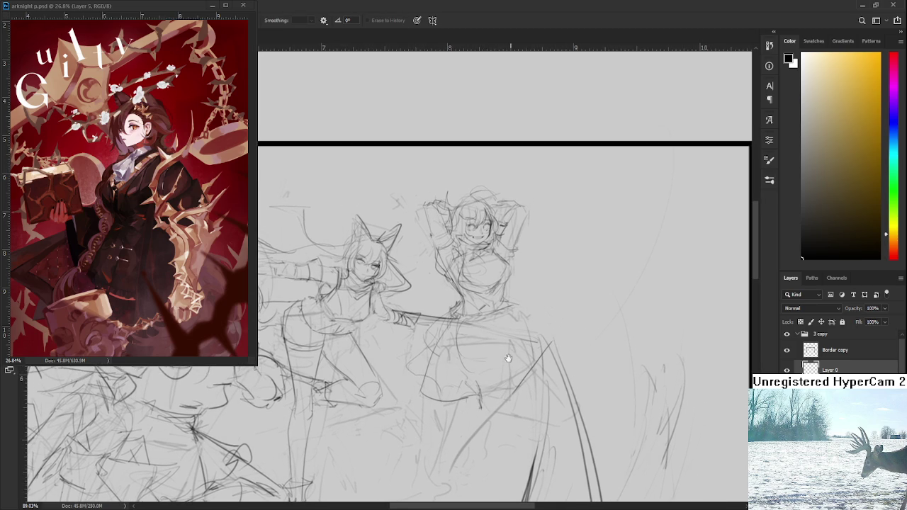
drag(507, 360, 515, 343)
scroll(514, 350, down, 4)
scroll(514, 350, down, 1)
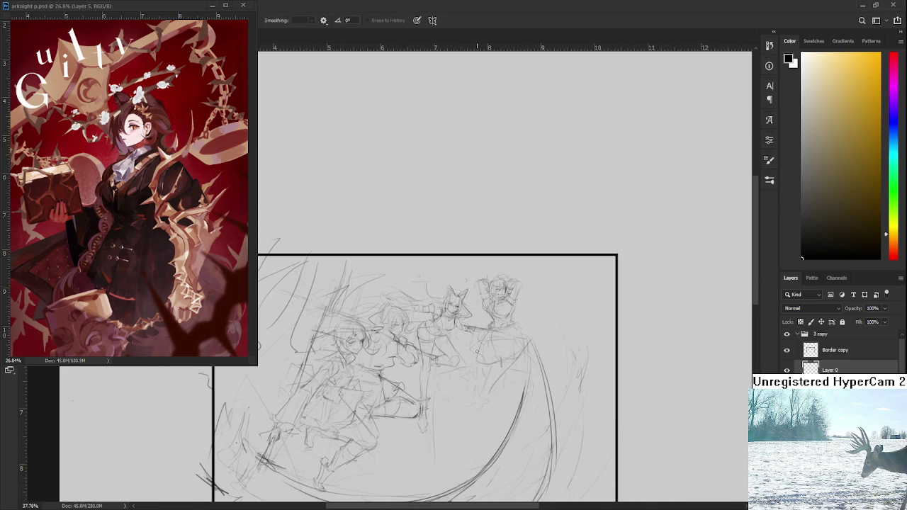
scroll(426, 373, up, 5)
drag(426, 374, 435, 371)
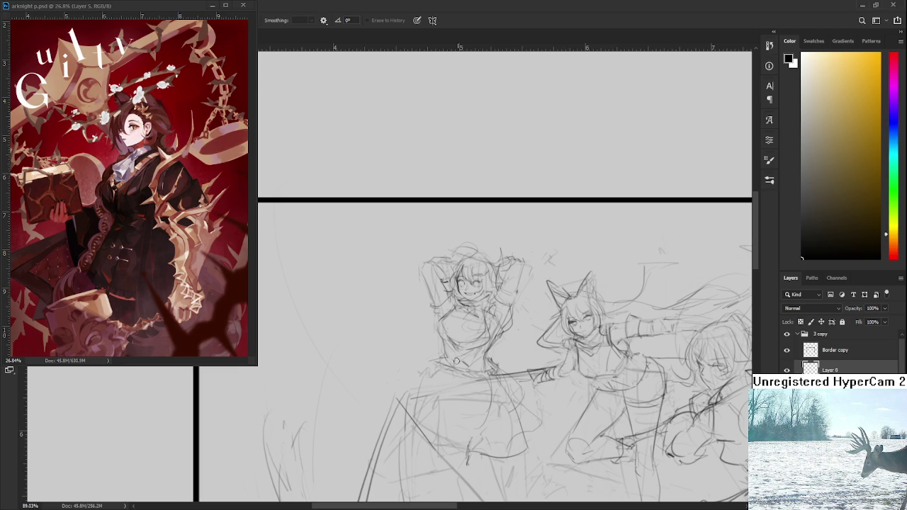
- Return to the brush and sketch waist lines and a redrawn curve at the skirt's left
scroll(478, 376, down, 3)
scroll(468, 372, down, 1)
scroll(447, 369, up, 2)
key(b)
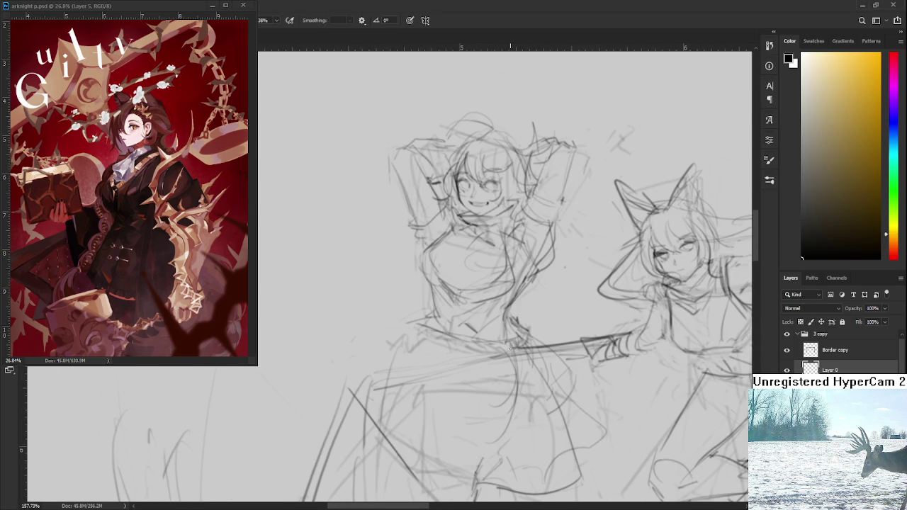
drag(442, 305, 495, 346)
mouse_move(402, 280)
mouse_down()
mouse_move(365, 319)
mouse_move(377, 295)
mouse_move(447, 400)
mouse_up()
key(ctrl+z)
- Redraw the long skirt line and add a top arc with a vertical line
key(ctrl+z)
drag(371, 305, 409, 373)
drag(444, 407, 507, 372)
scroll(408, 280, down, 3)
mouse_move(384, 257)
mouse_down()
mouse_move(366, 279)
mouse_move(404, 397)
mouse_up()
key(ctrl+z)
drag(365, 281, 407, 400)
mouse_move(376, 264)
mouse_down()
mouse_move(401, 257)
mouse_move(425, 284)
mouse_move(445, 411)
mouse_up()
key(ctrl+z)
key(ctrl+z)
drag(427, 281, 429, 387)
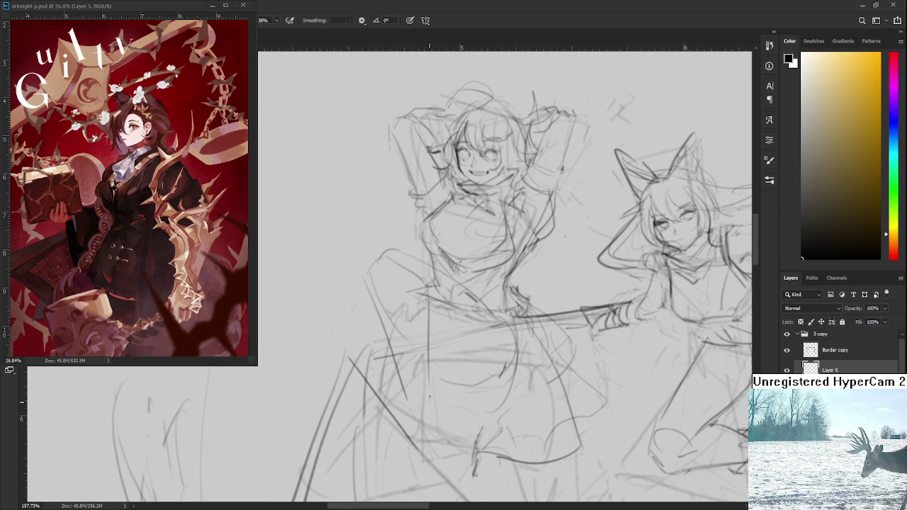
- Draw and redo the long line along the skirt's left edge
scroll(392, 362, down, 2)
scroll(392, 362, down, 2)
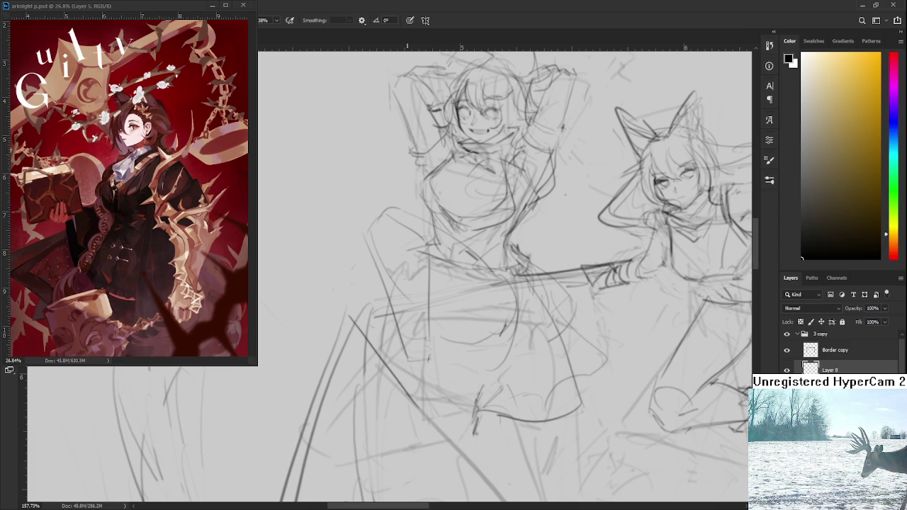
mouse_move(401, 354)
mouse_down()
mouse_move(400, 414)
mouse_move(412, 425)
mouse_move(382, 433)
mouse_up()
key(ctrl+z)
key(ctrl+z)
key(ctrl+z)
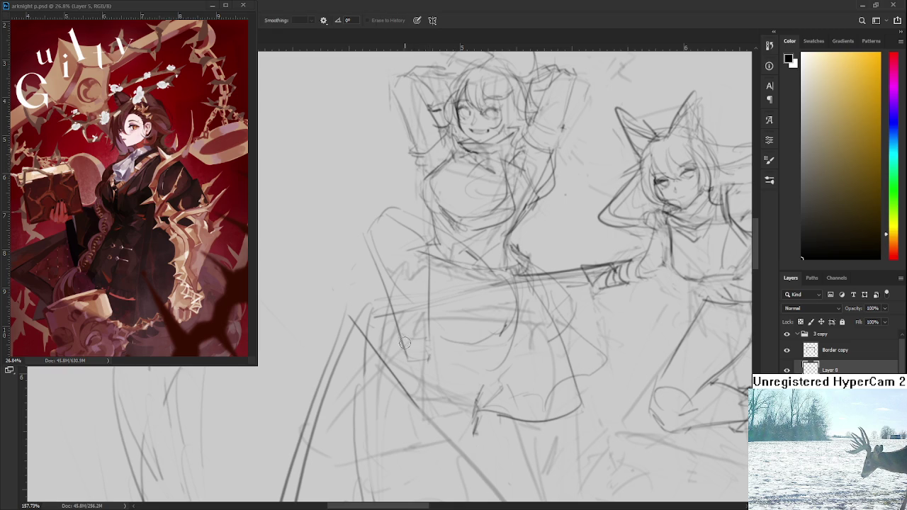
drag(400, 305, 417, 345)
drag(388, 270, 418, 397)
key(ctrl+z)
drag(397, 255, 423, 405)
- Add vertical and horizontal strokes on the skirt's left side and near the waist
mouse_move(389, 268)
mouse_down()
mouse_move(395, 326)
mouse_move(416, 269)
mouse_up()
mouse_move(393, 298)
mouse_down()
mouse_move(445, 300)
mouse_move(419, 323)
mouse_move(446, 321)
mouse_move(415, 325)
mouse_move(463, 273)
mouse_move(459, 312)
mouse_up()
drag(412, 346, 420, 354)
scroll(413, 351, down, 3)
drag(417, 290, 425, 357)
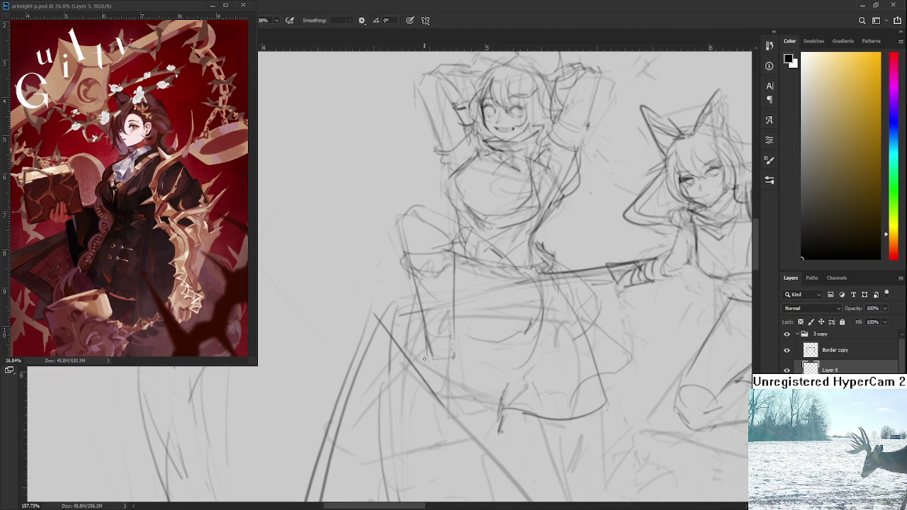
drag(451, 283, 449, 367)
- Replace small skirt strokes with a new curve sweeping down-left from the skirt
scroll(449, 365, down, 3)
mouse_move(454, 329)
mouse_down()
mouse_move(446, 334)
mouse_move(444, 316)
mouse_up()
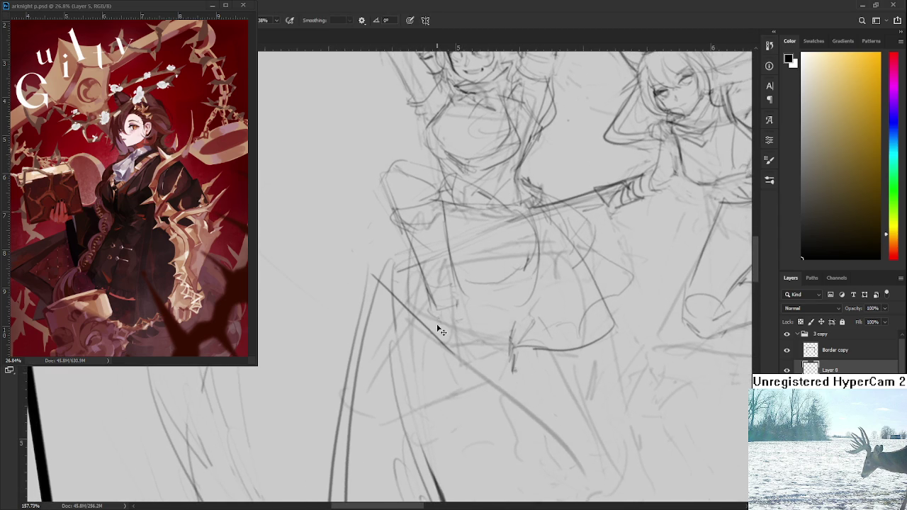
drag(473, 320, 467, 342)
mouse_move(431, 306)
mouse_down()
mouse_move(386, 369)
mouse_move(439, 358)
mouse_up()
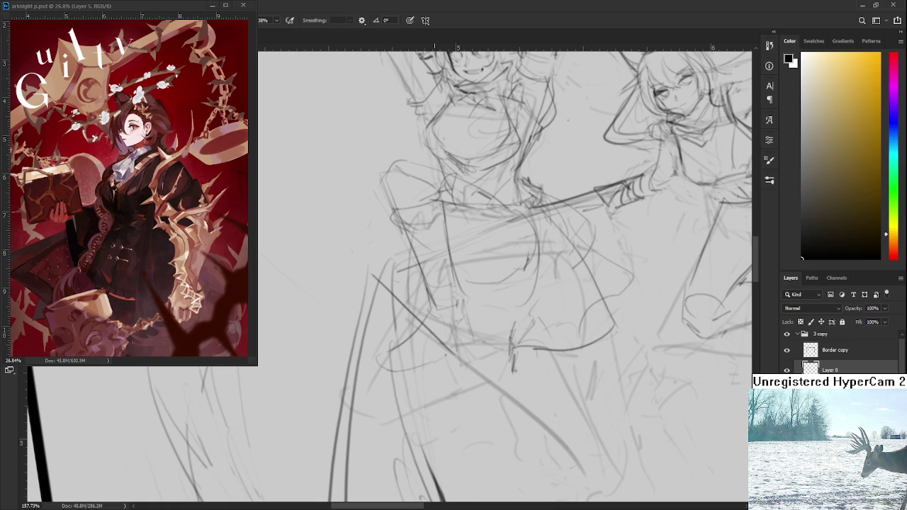
key(ctrl+z)
key(ctrl+z)
key(ctrl+z)
mouse_move(427, 317)
mouse_down()
mouse_move(398, 360)
mouse_move(417, 377)
mouse_move(459, 344)
mouse_move(439, 356)
mouse_move(428, 348)
mouse_move(386, 358)
mouse_move(390, 385)
mouse_move(394, 399)
mouse_move(433, 383)
mouse_move(455, 420)
mouse_up()
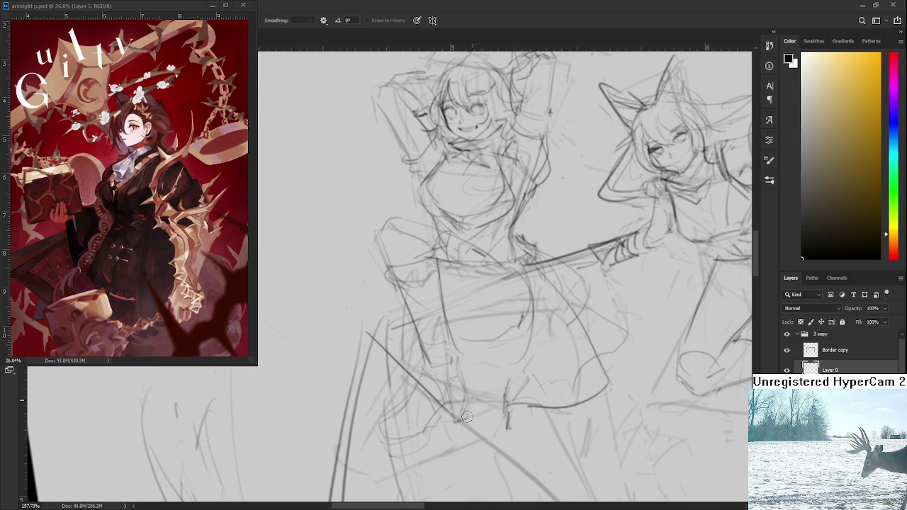
scroll(469, 403, down, 1)
scroll(488, 383, down, 1)
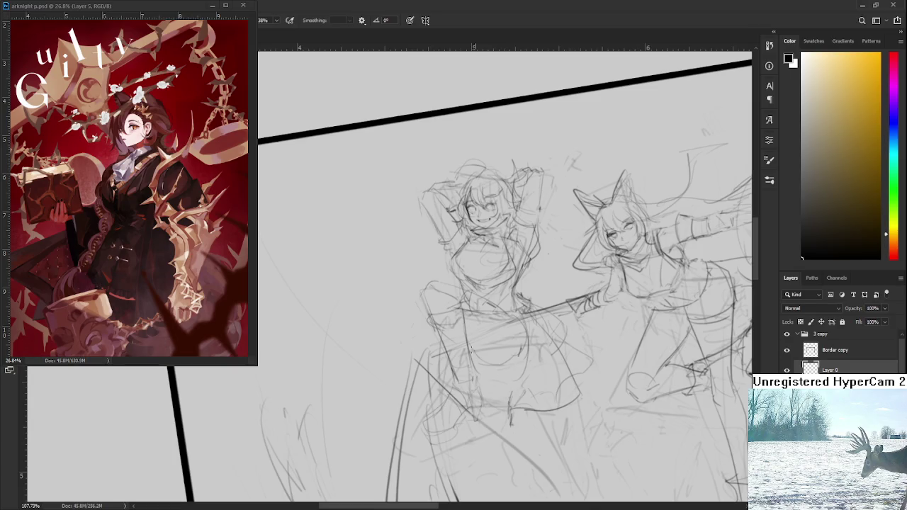
- Level the view, then lasso and stretch the left figure's lower body wider to the left
drag(528, 349, 564, 323)
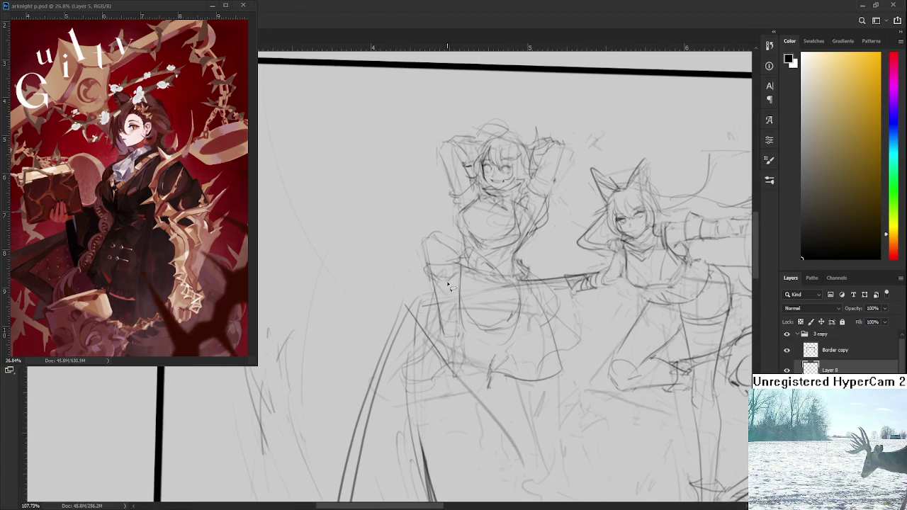
mouse_move(406, 238)
mouse_down()
mouse_move(503, 270)
mouse_move(427, 214)
mouse_up()
key(ctrl+t)
drag(378, 312, 357, 312)
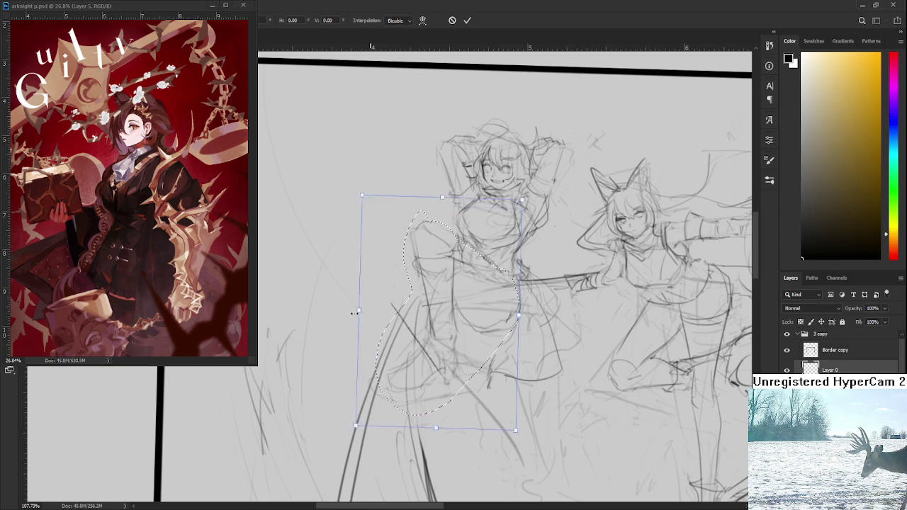
drag(400, 284, 395, 287)
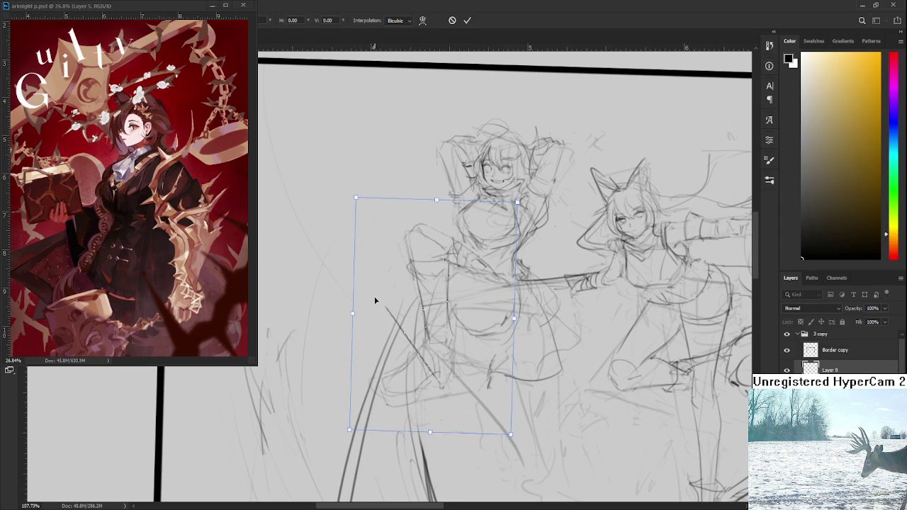
drag(354, 314, 347, 313)
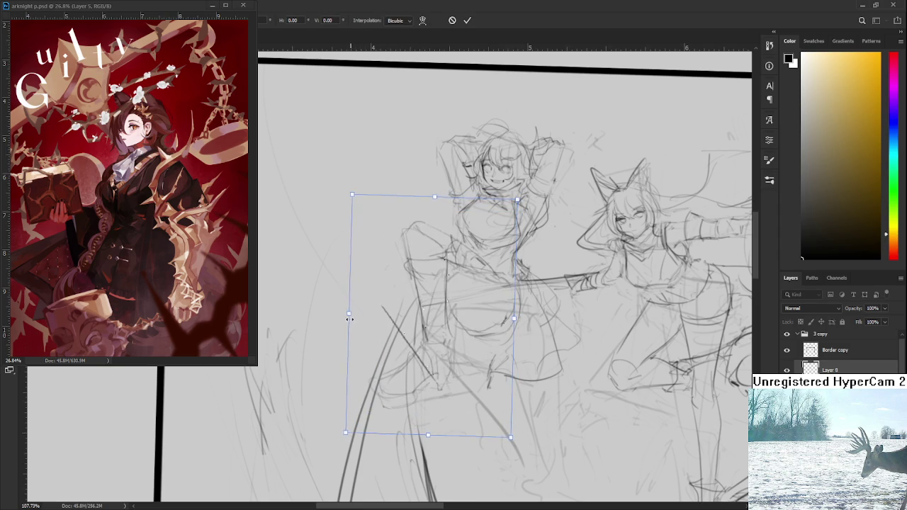
key(Return)
scroll(474, 300, down, 5)
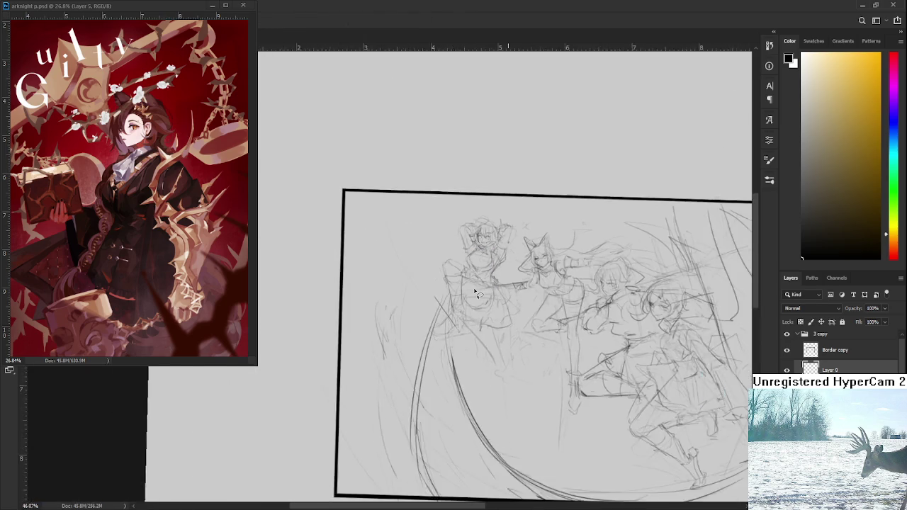
scroll(473, 301, up, 4)
- Lasso the small stroke cluster beside the skirt and move it into place
key(e)
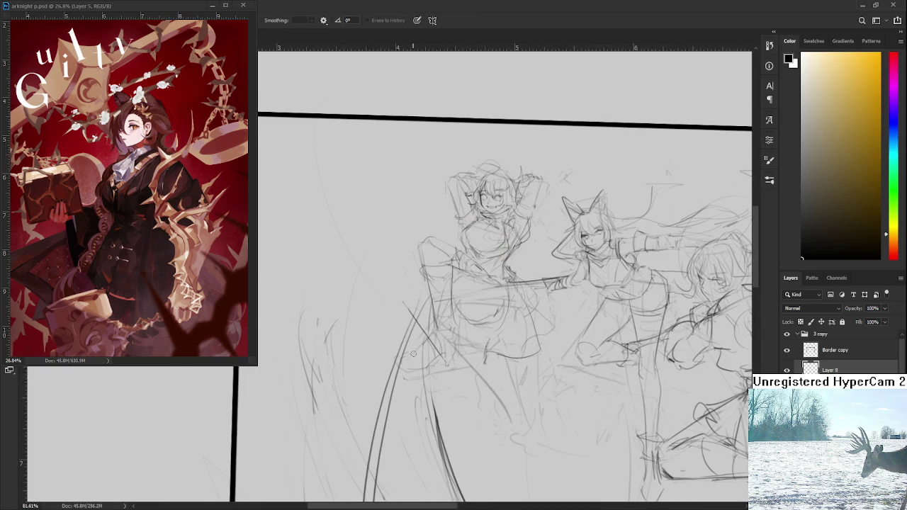
key(l)
mouse_move(425, 332)
mouse_down()
mouse_move(435, 395)
mouse_move(442, 330)
mouse_up()
key(ctrl+t)
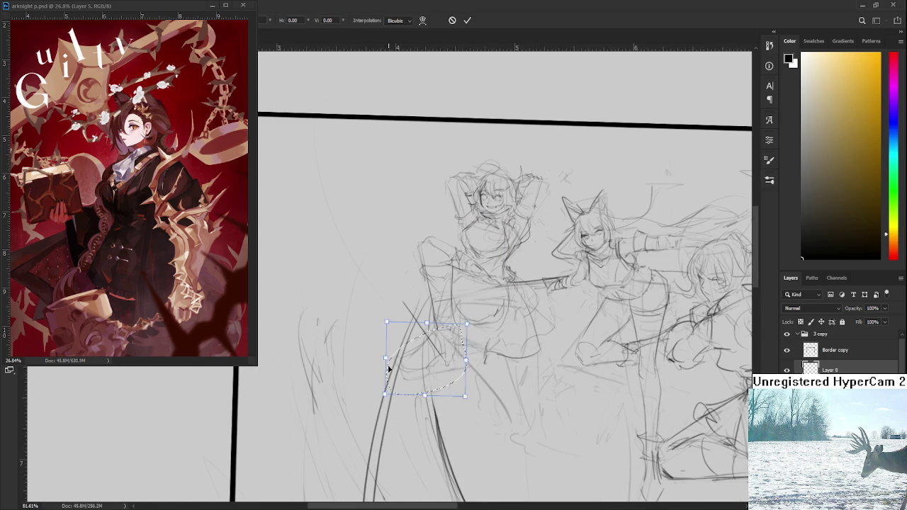
drag(395, 356, 429, 360)
key(Return)
key(ctrl+d)
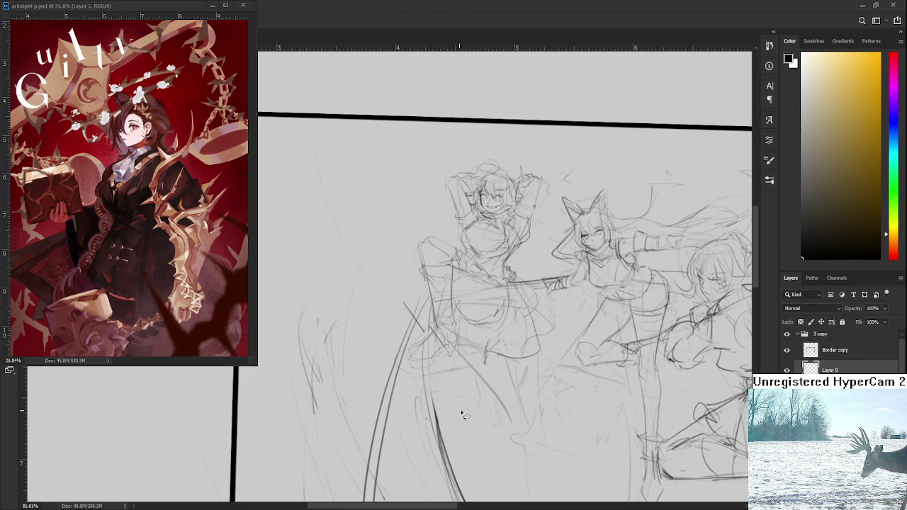
key(b)
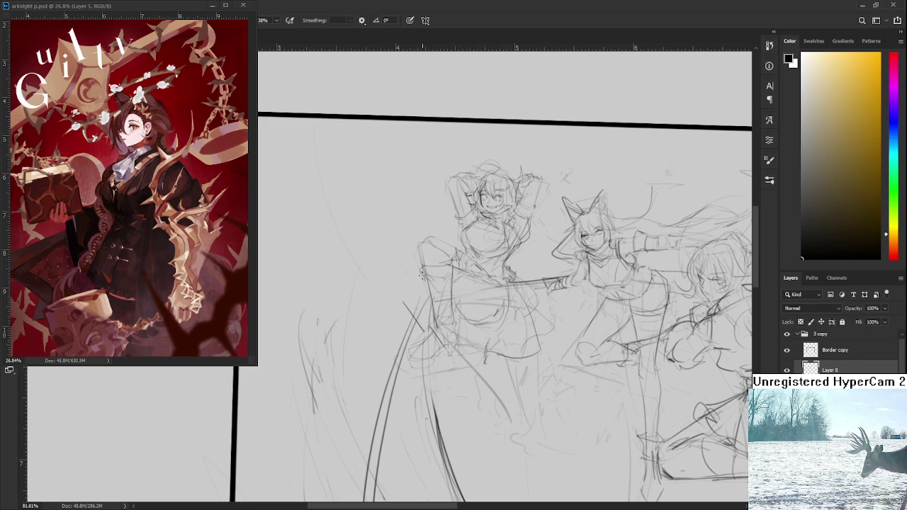
- On Layer 8, sketch curving skirt strokes, a thin vertical line and a loop up from the left hip
drag(410, 280, 423, 319)
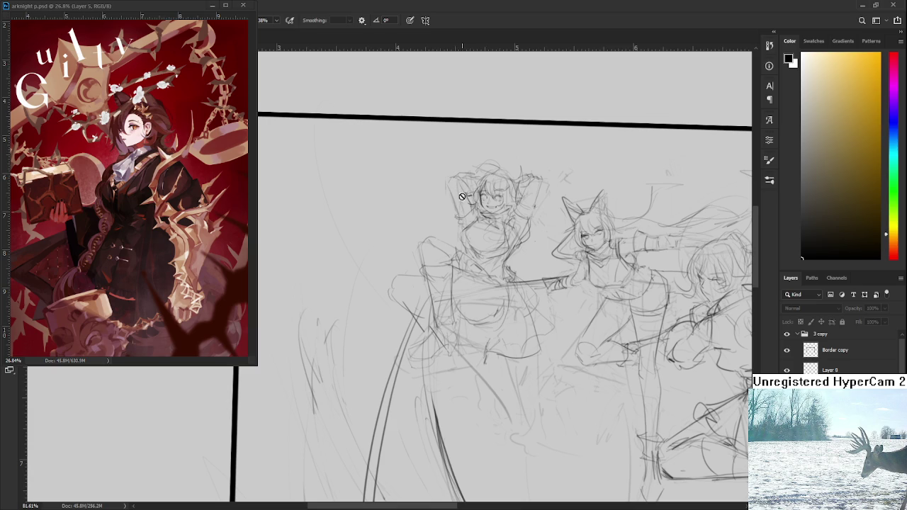
click(830, 370)
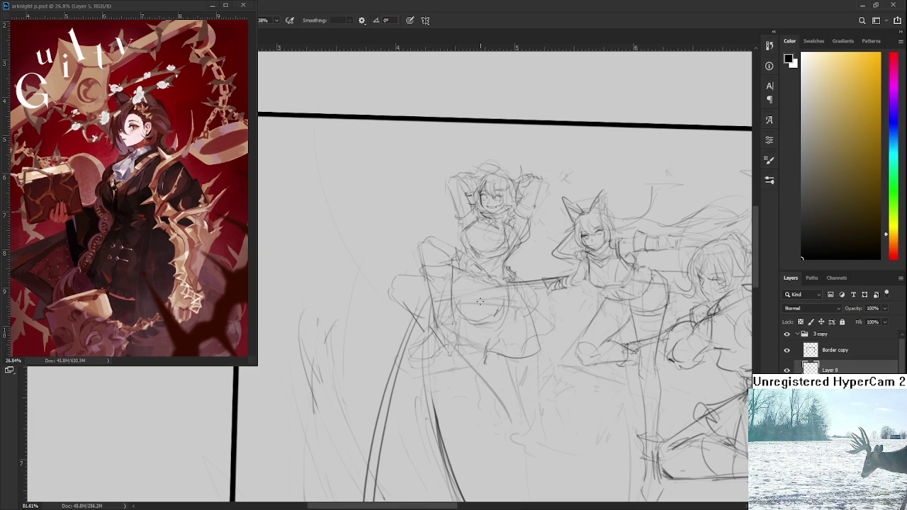
key(e)
key(b)
mouse_move(392, 290)
mouse_down()
mouse_move(429, 316)
mouse_move(454, 309)
mouse_up()
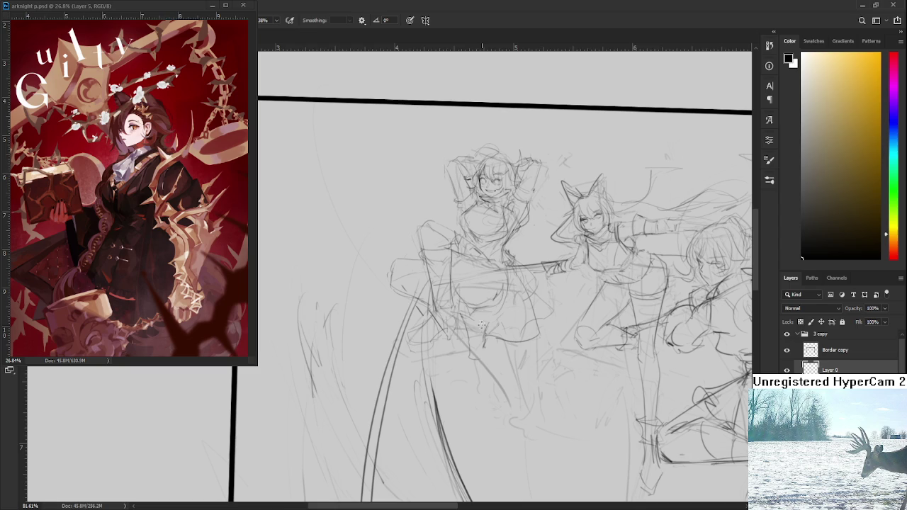
drag(483, 313, 477, 349)
drag(504, 302, 494, 331)
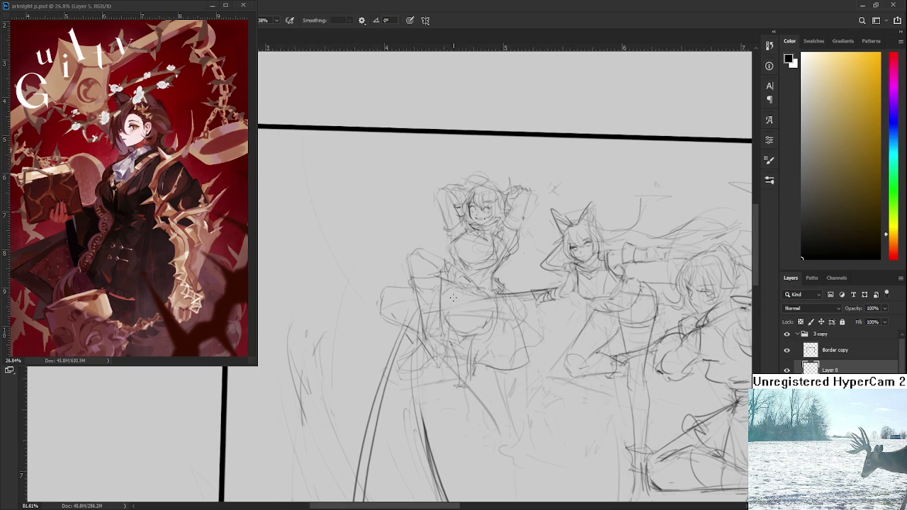
mouse_move(442, 272)
mouse_down()
mouse_move(394, 364)
mouse_move(443, 273)
mouse_up()
- Tilt, shift and reshape the selected hip-loop strokes with Free Transform
key(ctrl+t)
drag(454, 377, 437, 381)
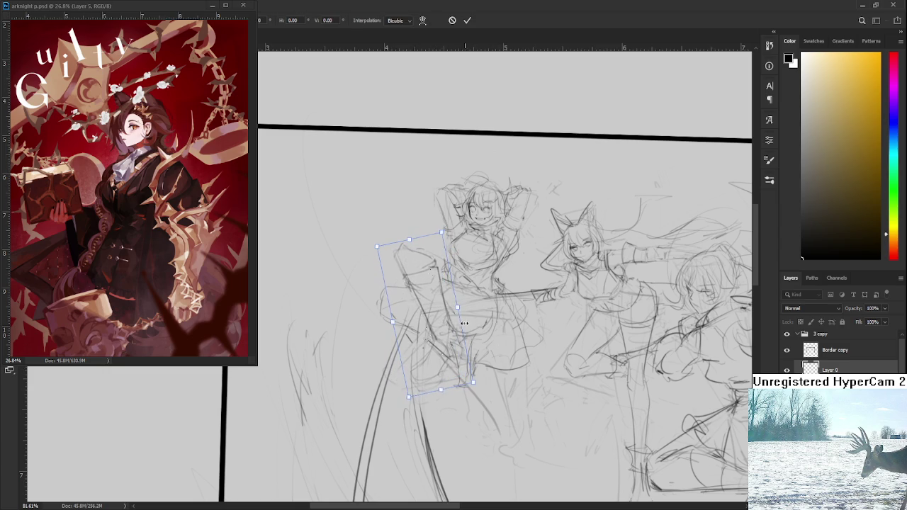
mouse_move(437, 333)
mouse_down()
mouse_move(449, 346)
mouse_move(447, 335)
mouse_up()
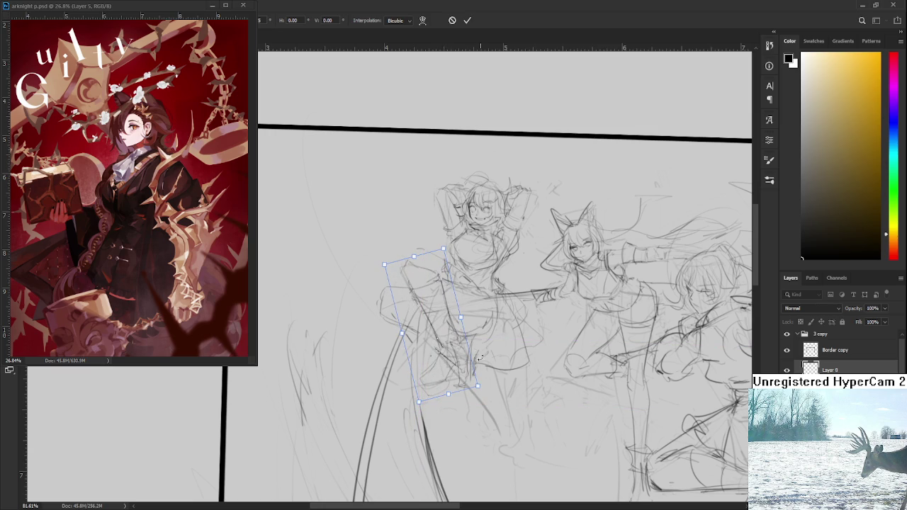
drag(383, 264, 386, 267)
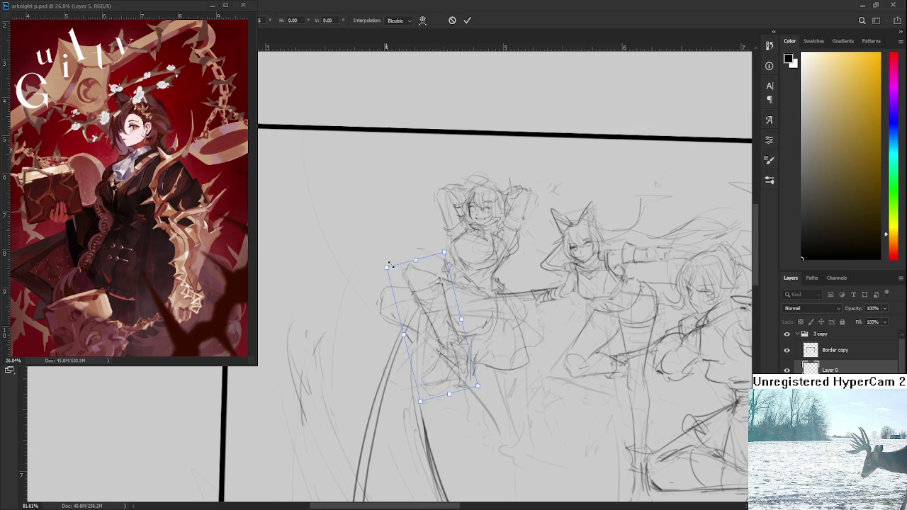
key(Return)
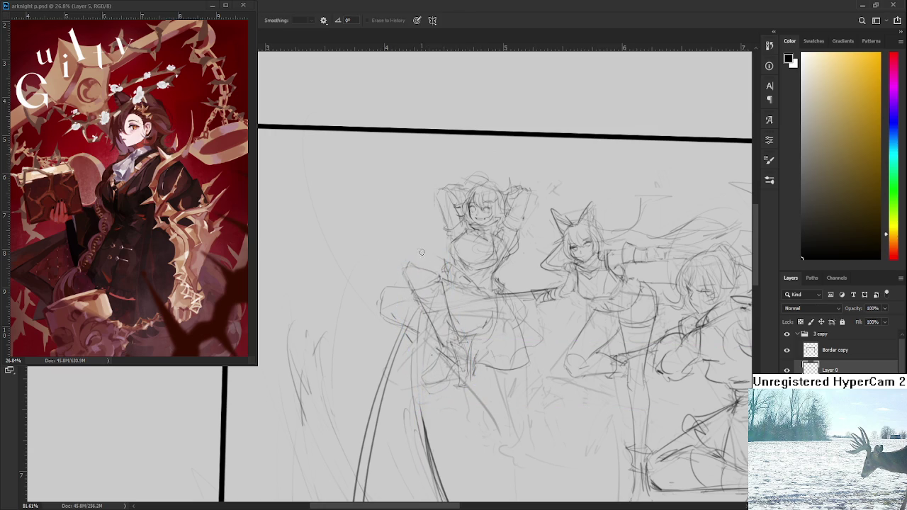
- Rough in the shoulder and hip, erase part, and sketch along the skirt's long curve
mouse_move(408, 262)
mouse_down()
mouse_move(445, 253)
mouse_move(421, 253)
mouse_move(446, 266)
mouse_move(439, 263)
mouse_up()
key(e)
key(b)
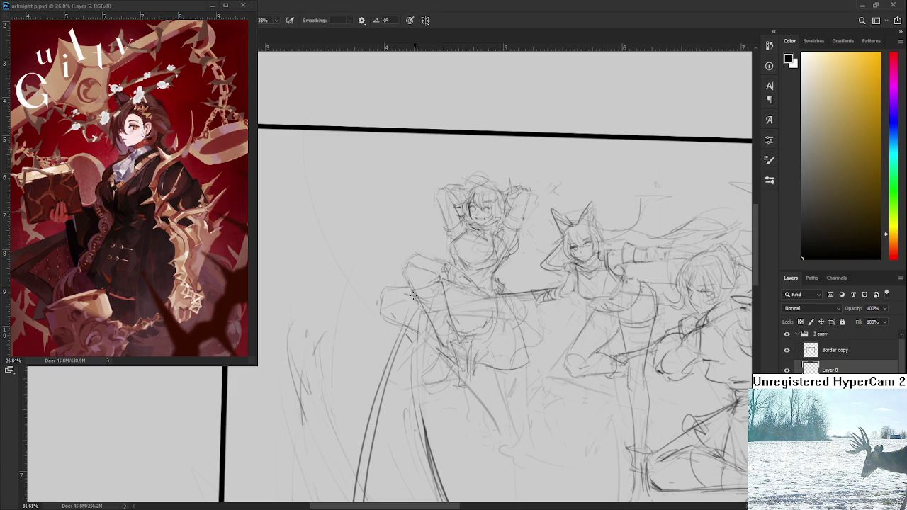
drag(401, 323, 405, 329)
- Lasso the skirt area and apply a Free Transform to it
drag(405, 286, 425, 316)
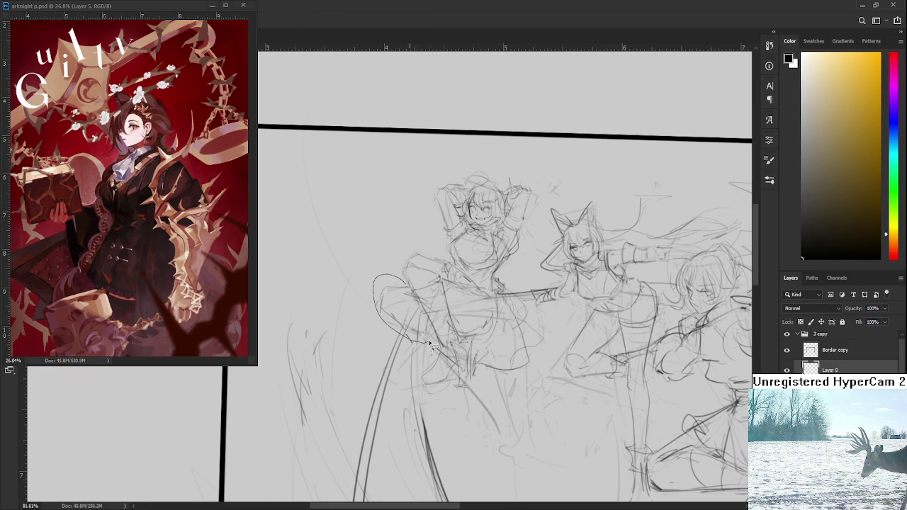
key(ctrl+t)
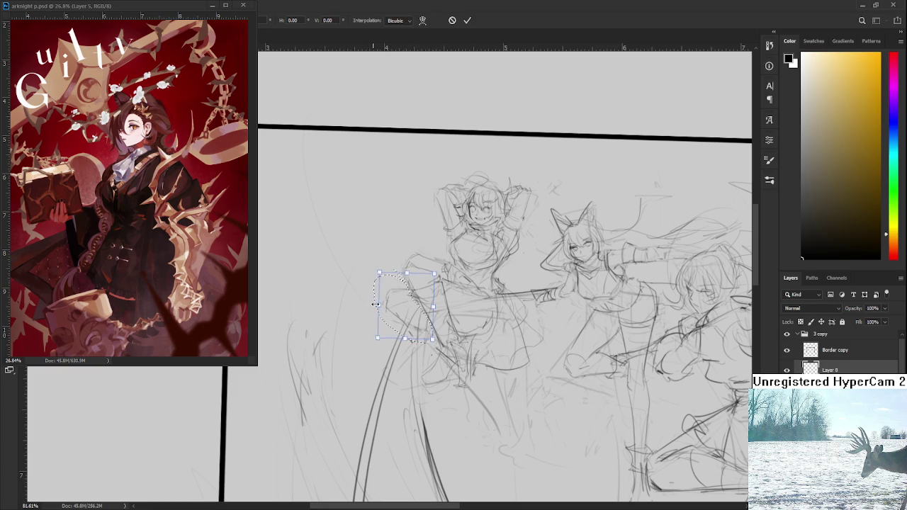
key(Return)
drag(461, 354, 463, 324)
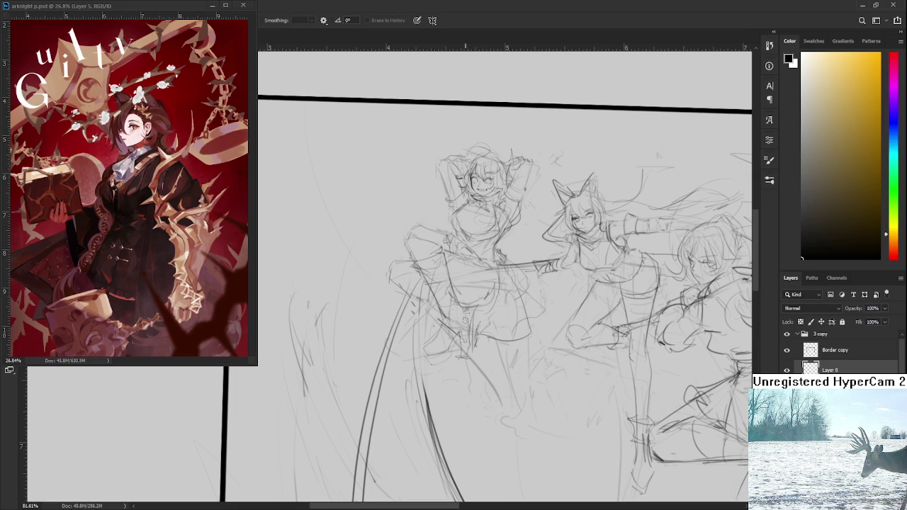
key(b)
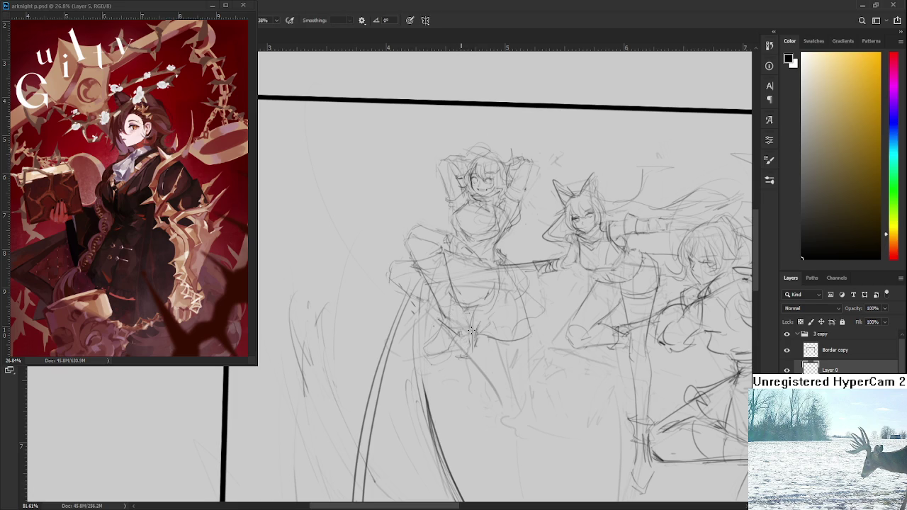
key(e)
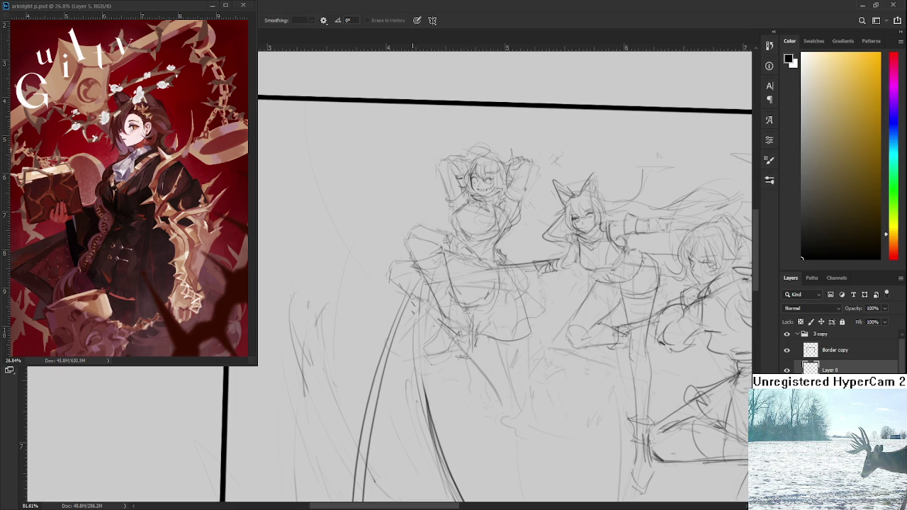
key(b)
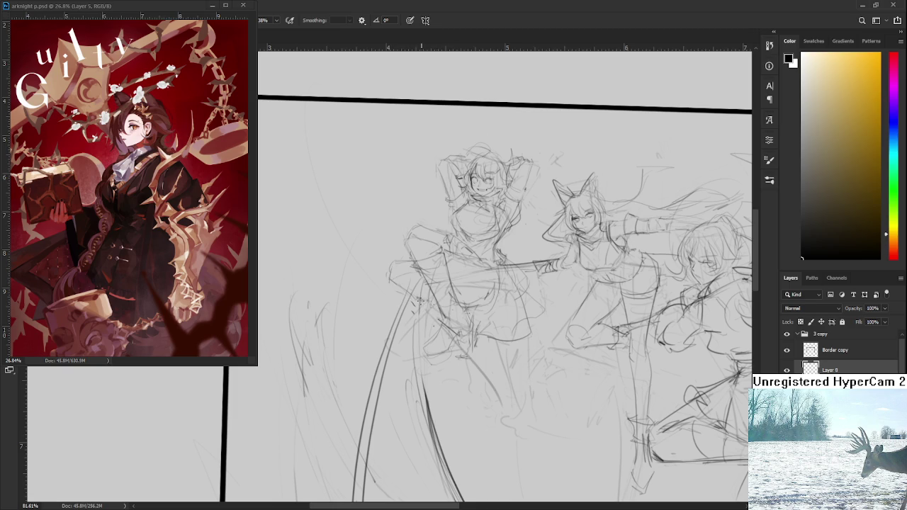
scroll(454, 297, down, 2)
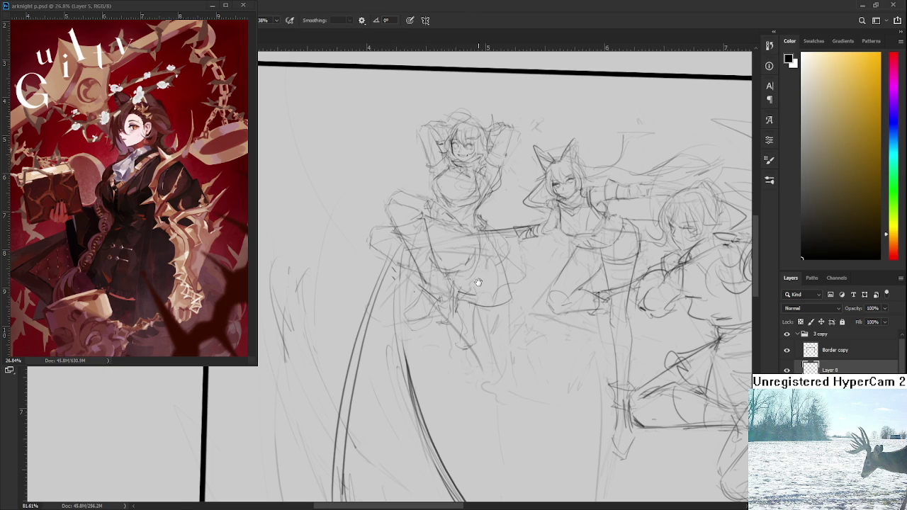
scroll(454, 285, down, 2)
scroll(467, 297, down, 2)
scroll(488, 313, down, 2)
drag(489, 313, 443, 275)
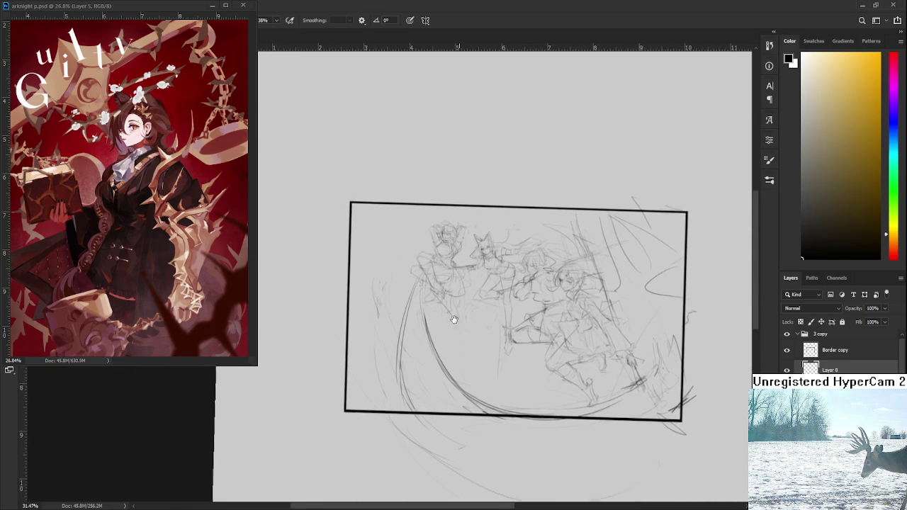
scroll(425, 232, up, 2)
scroll(422, 237, up, 1)
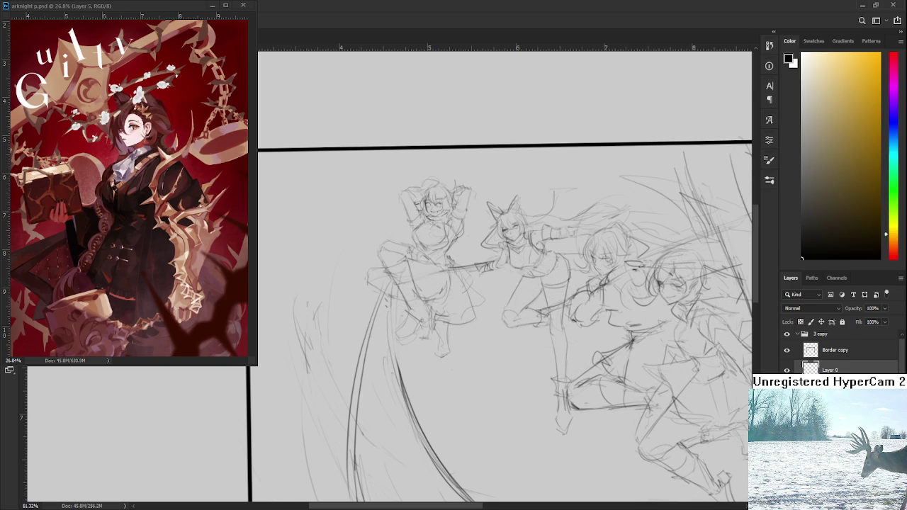
scroll(518, 319, up, 1)
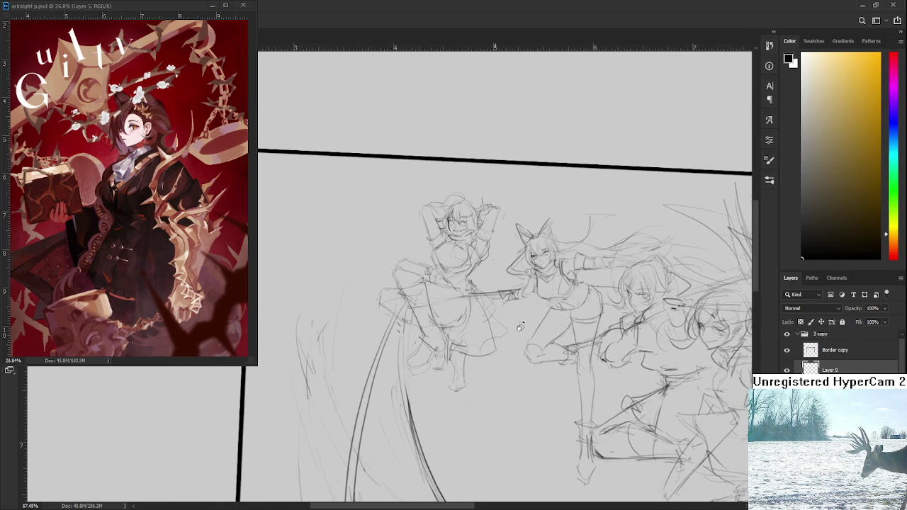
drag(518, 319, 483, 319)
- Sketch small pencil lines on the leftmost figure and tilt the view slightly
scroll(424, 332, up, 1)
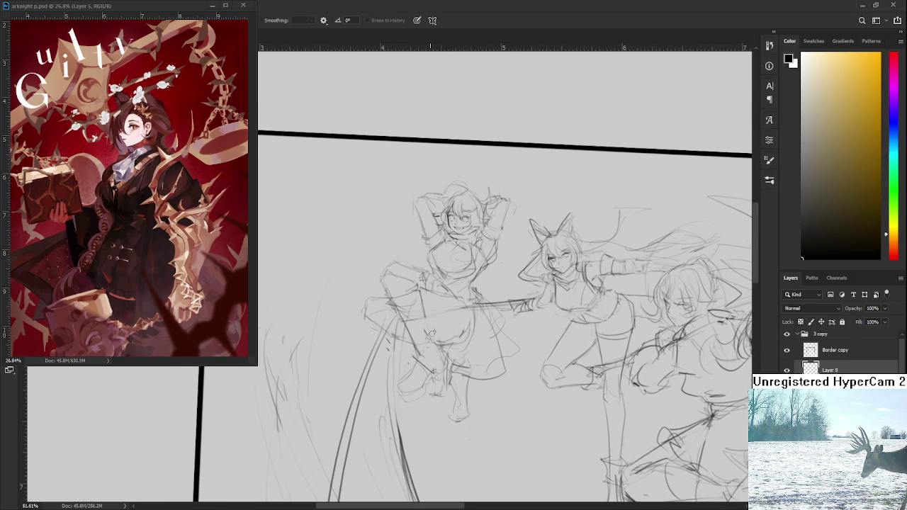
key(b)
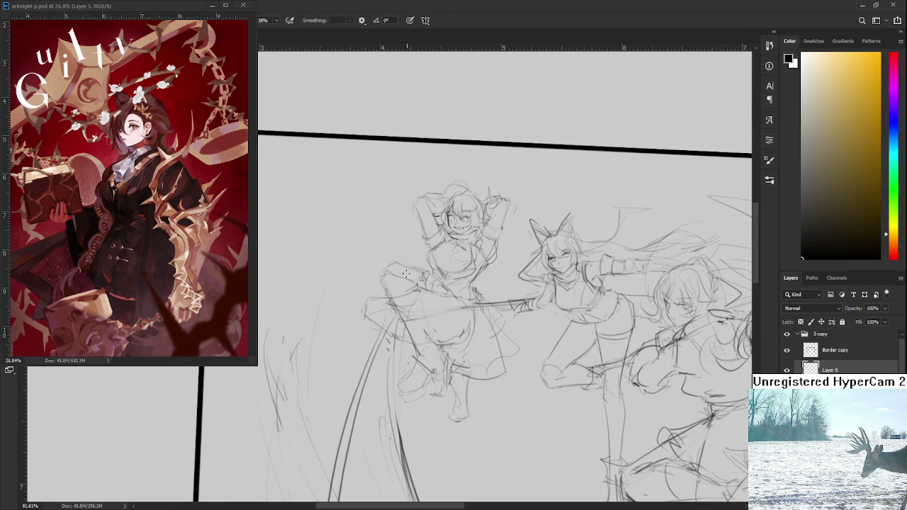
mouse_move(407, 276)
mouse_down()
mouse_move(424, 292)
mouse_move(440, 358)
mouse_move(433, 372)
mouse_up()
mouse_move(437, 375)
mouse_down()
mouse_move(468, 380)
mouse_move(468, 409)
mouse_up()
- Erase the rough lower leg and foot lines and redraw them
key(e)
drag(466, 371, 458, 357)
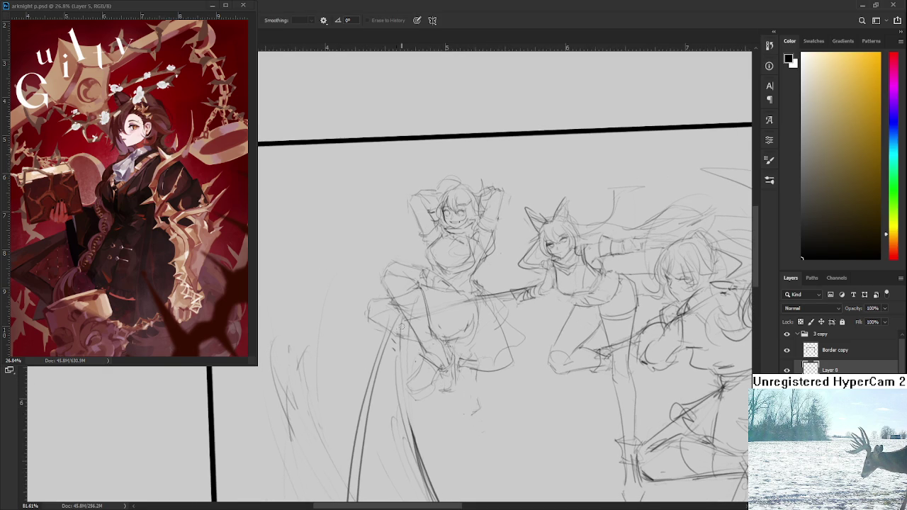
key(b)
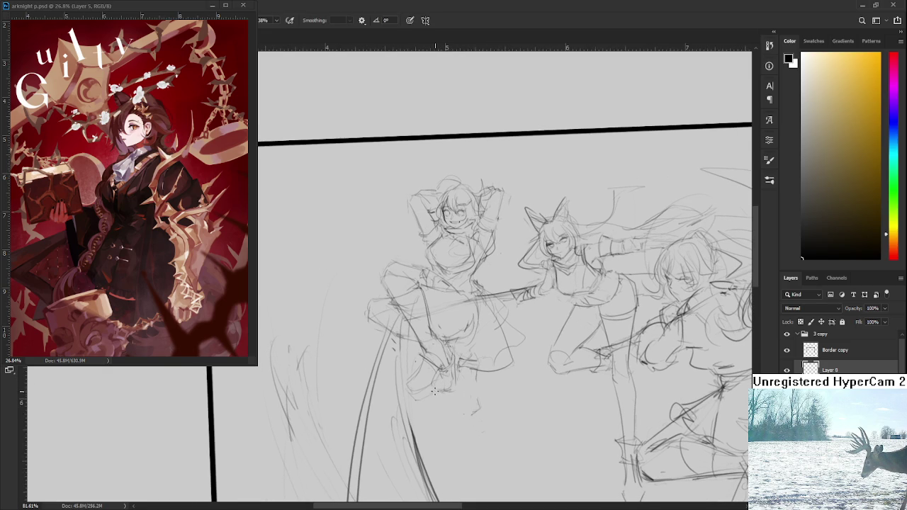
mouse_move(445, 390)
mouse_down()
mouse_move(447, 410)
mouse_move(454, 379)
mouse_move(451, 411)
mouse_move(457, 408)
mouse_up()
drag(457, 367, 491, 338)
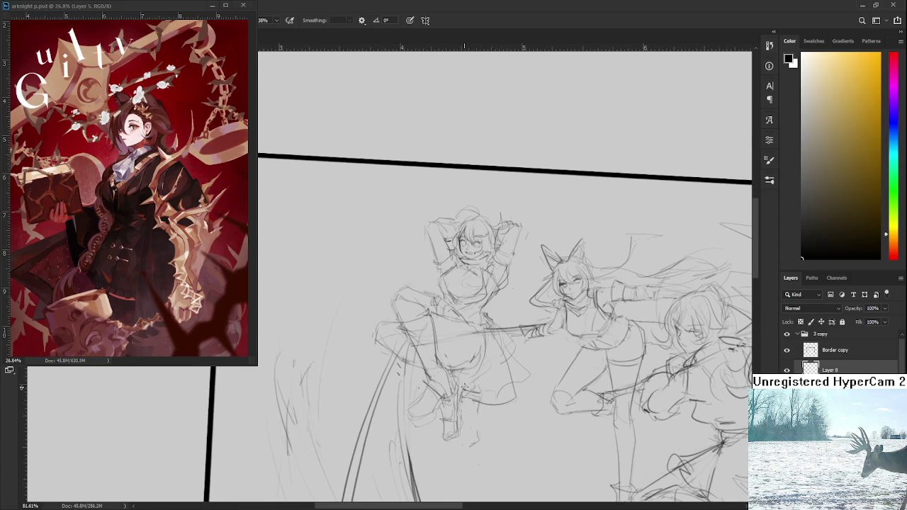
drag(509, 378, 516, 359)
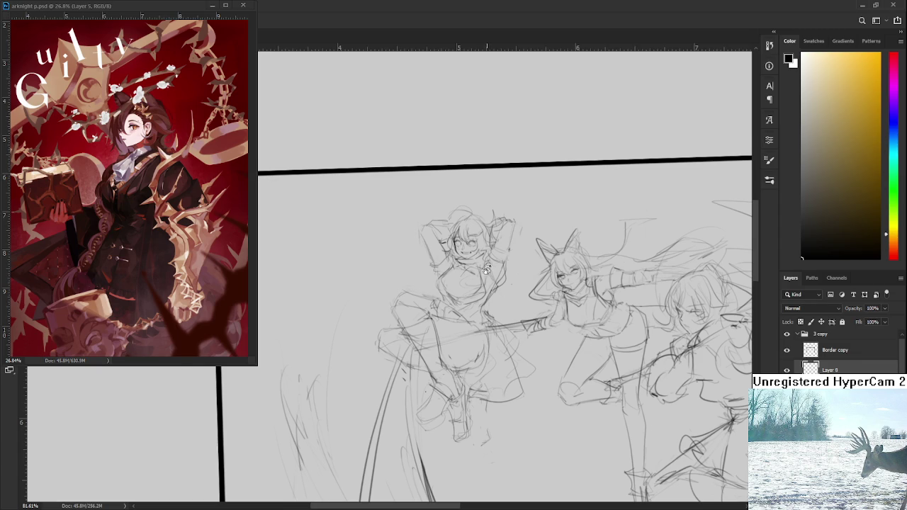
- Zoom in and add strokes around the left character's hair and face
scroll(488, 276, up, 1)
scroll(485, 265, up, 1)
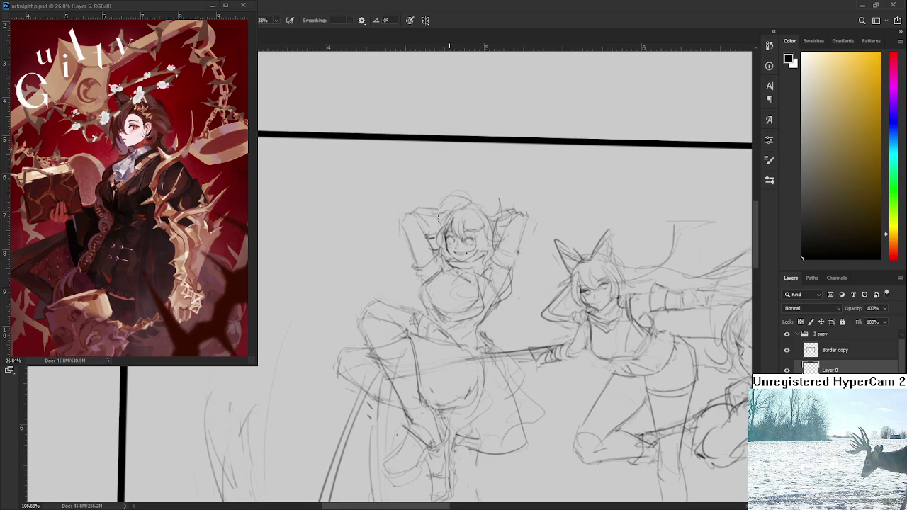
drag(443, 219, 423, 243)
scroll(489, 206, down, 1)
scroll(504, 215, down, 1)
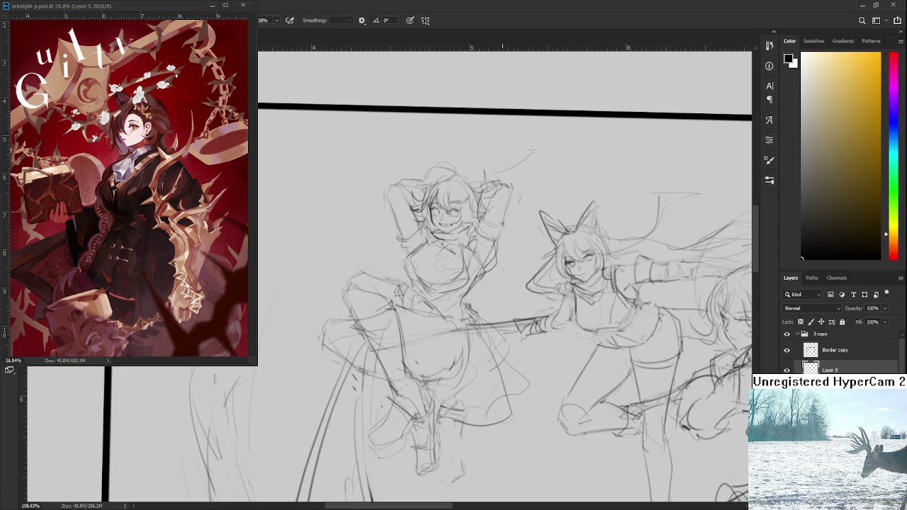
- Draw a flowing hair strand above the left figure's head, redoing it flatter
drag(484, 175, 522, 139)
key(ctrl+z)
mouse_move(497, 170)
mouse_down()
mouse_move(525, 166)
mouse_move(535, 135)
mouse_move(589, 130)
mouse_up()
key(ctrl+z)
key(ctrl+z)
key(ctrl+z)
drag(533, 164, 597, 148)
scroll(652, 174, down, 3)
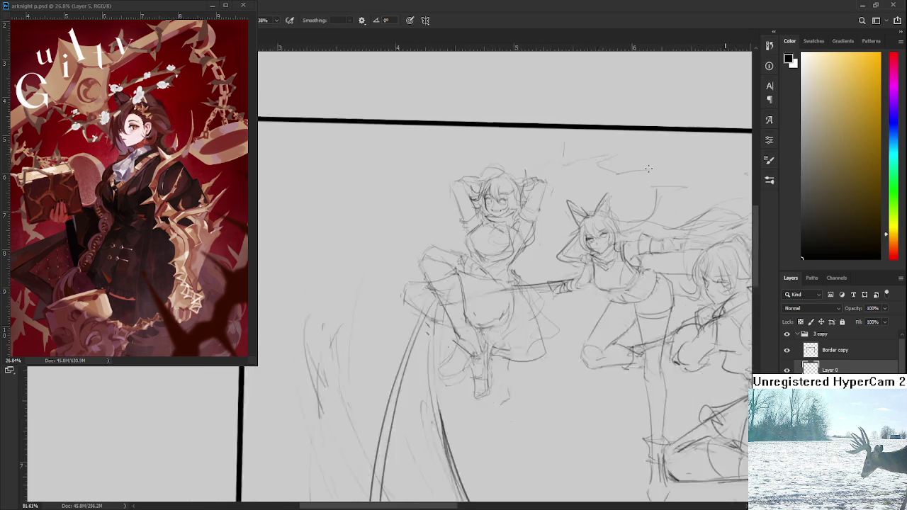
drag(652, 174, 530, 199)
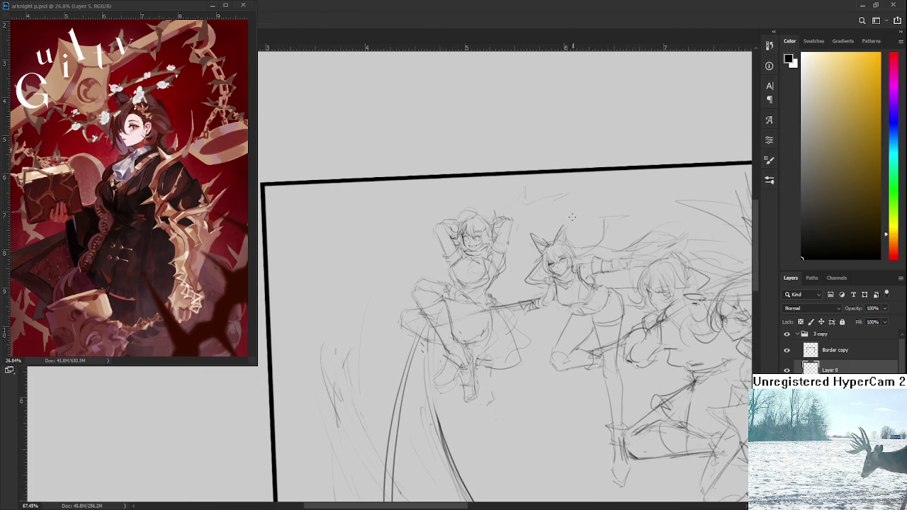
- Sketch light strokes above the middle figure and try small strokes beside the left girl's head
drag(602, 149, 620, 213)
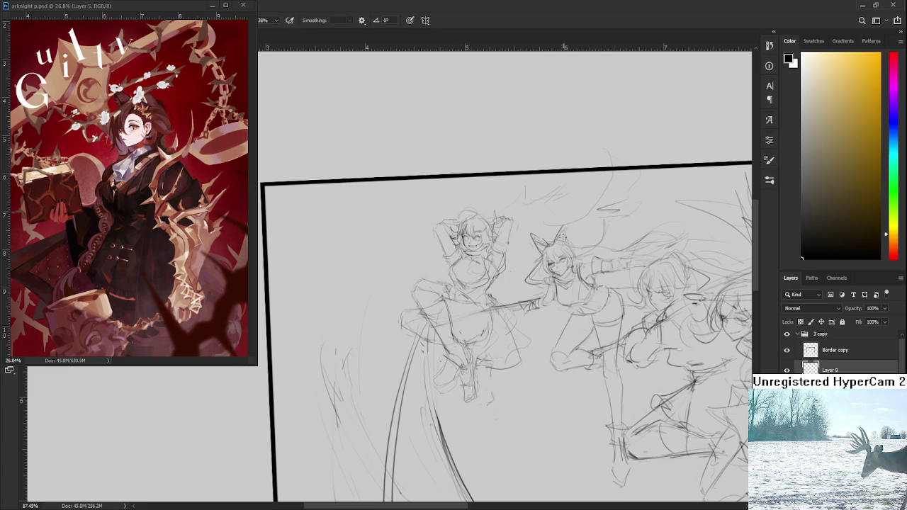
drag(510, 265, 523, 274)
mouse_move(447, 259)
mouse_down()
mouse_move(423, 241)
mouse_move(449, 272)
mouse_up()
key(ctrl+z)
- Redraw the curve beside the left girl's head and level the canvas view
key(ctrl+z)
mouse_move(425, 234)
mouse_down()
mouse_move(451, 262)
mouse_move(468, 255)
mouse_up()
key(ctrl+z)
key(ctrl+z)
mouse_move(423, 241)
mouse_down()
mouse_move(423, 271)
mouse_move(408, 270)
mouse_move(453, 276)
mouse_up()
key(ctrl+z)
drag(499, 293, 455, 252)
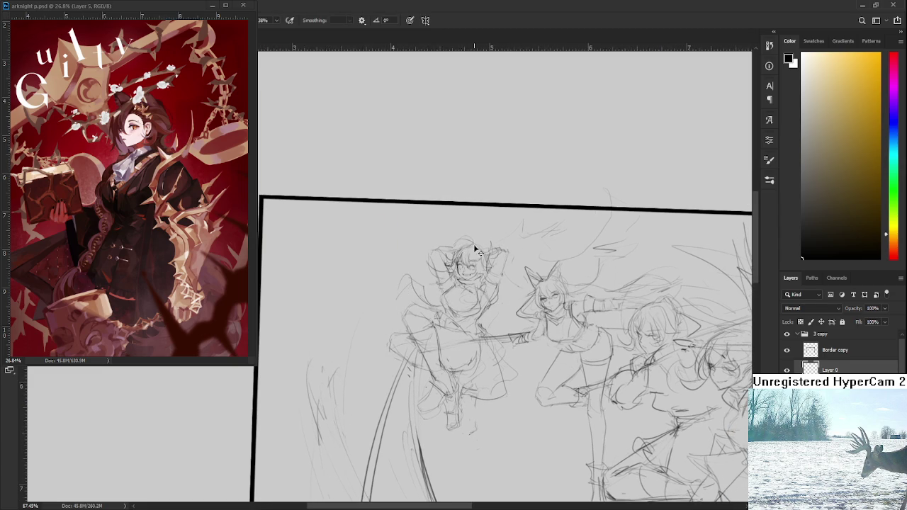
key(r)
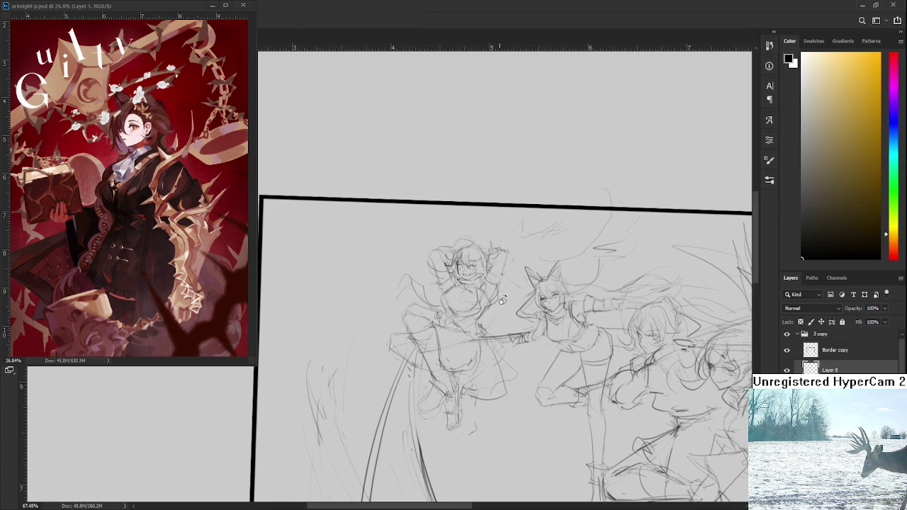
drag(500, 303, 511, 272)
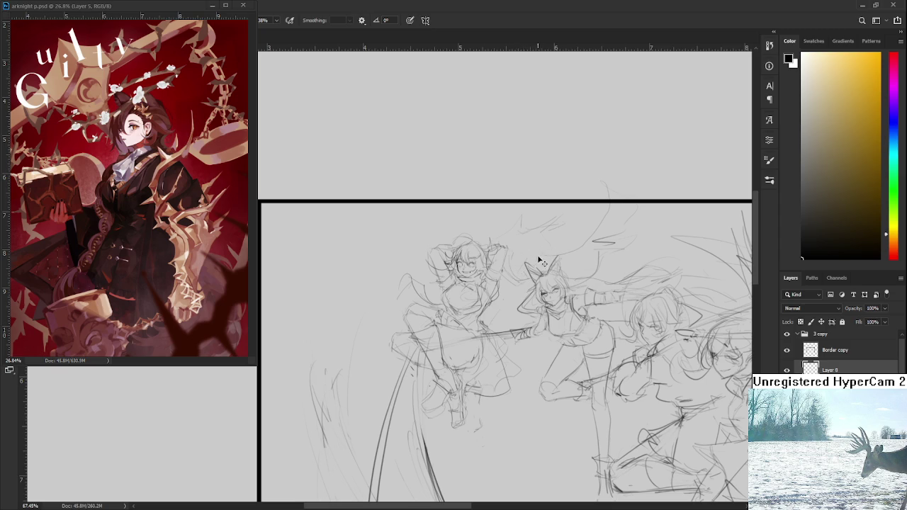
- Sketch guide lines above the cat-eared figure's head and a faint stroke to the left
drag(553, 223, 556, 255)
drag(553, 224, 569, 249)
drag(433, 335, 505, 326)
drag(464, 302, 447, 318)
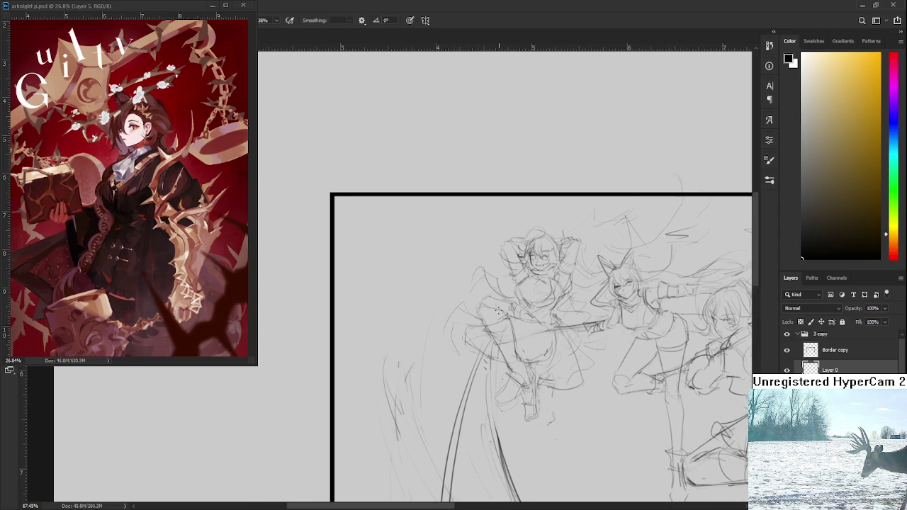
scroll(491, 283, down, 1)
scroll(492, 284, down, 1)
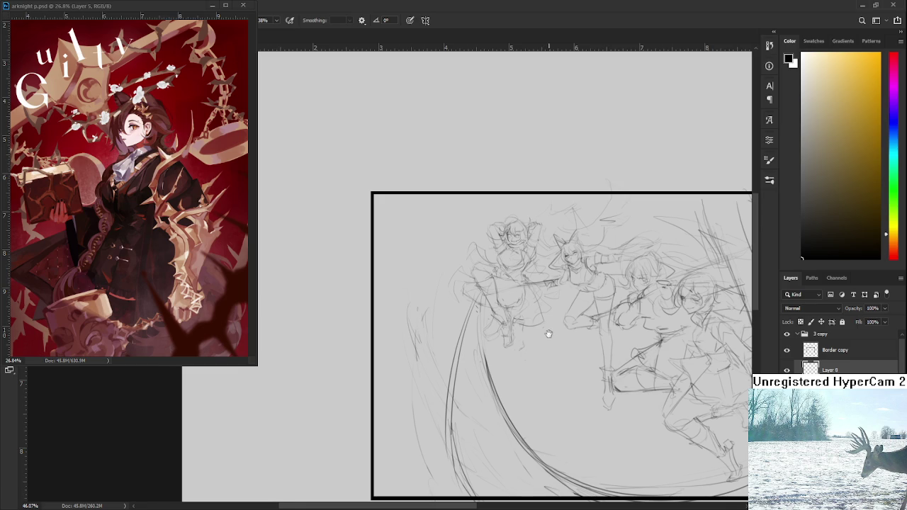
drag(542, 329, 512, 320)
drag(583, 272, 559, 276)
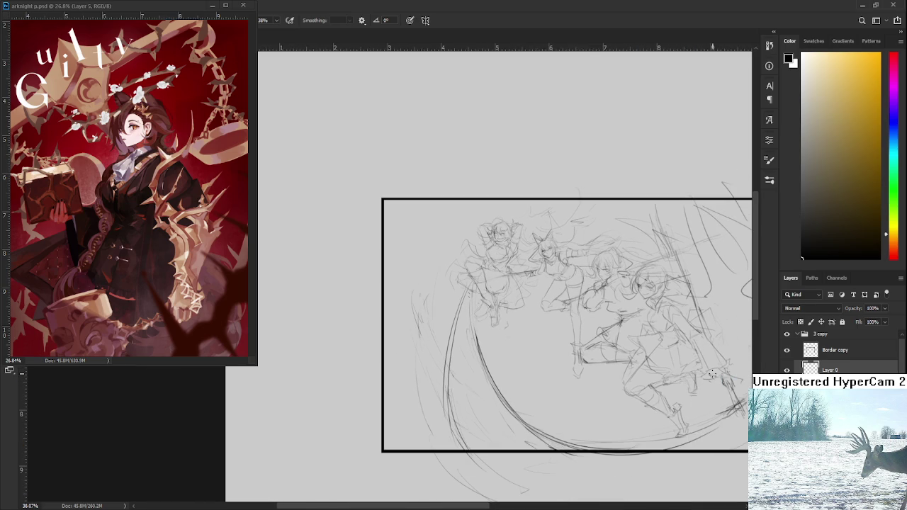
- Shrink the group of running figures from its lower-left corner with a free transform
scroll(506, 331, up, 3)
key(ctrl+t)
drag(472, 337, 566, 332)
drag(466, 360, 480, 346)
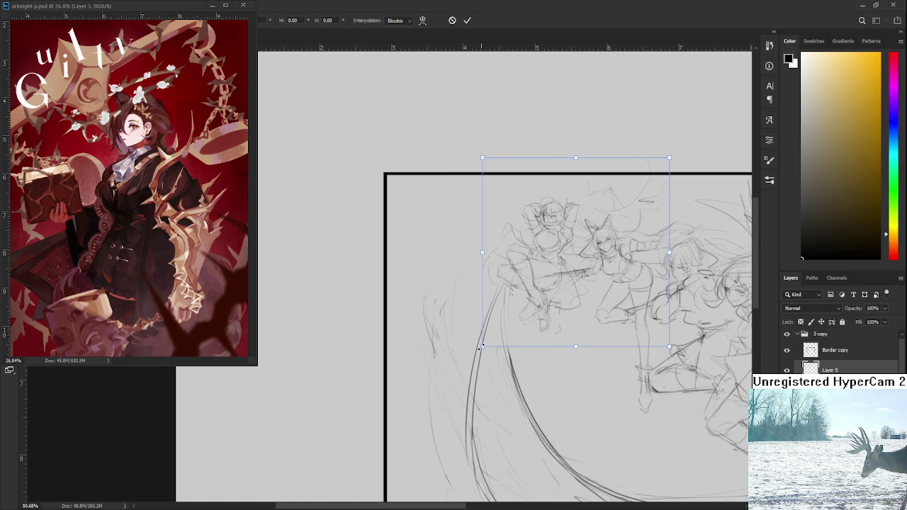
drag(537, 316, 539, 317)
drag(481, 345, 483, 343)
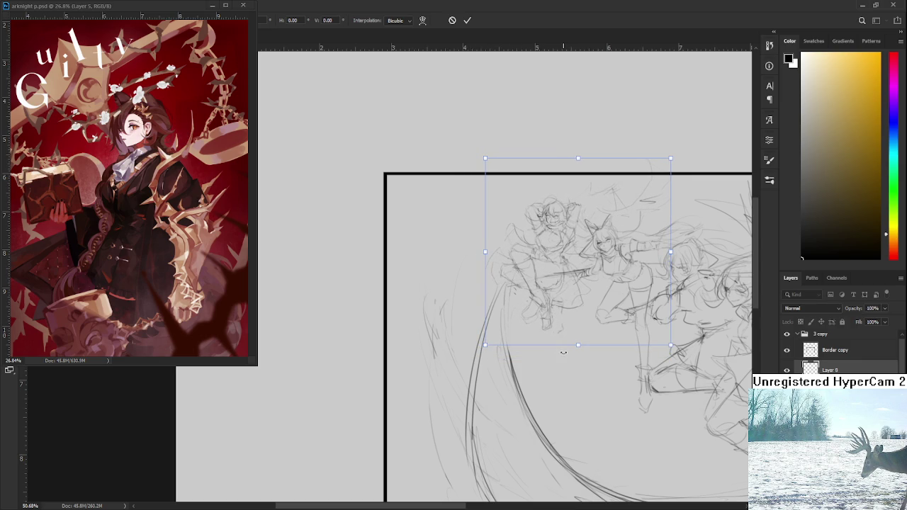
key(Return)
- Enlarge the sketch layer slightly from its corner
scroll(581, 348, down, 3)
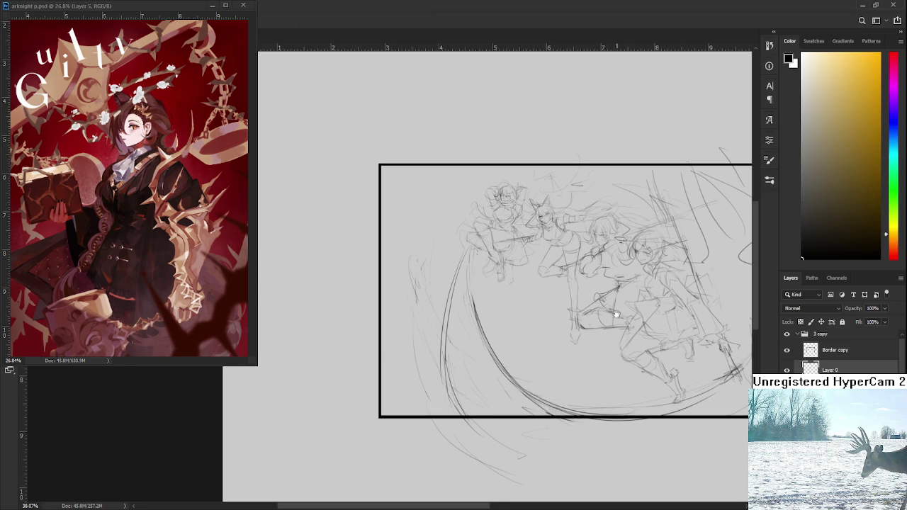
drag(615, 311, 587, 312)
scroll(527, 266, up, 2)
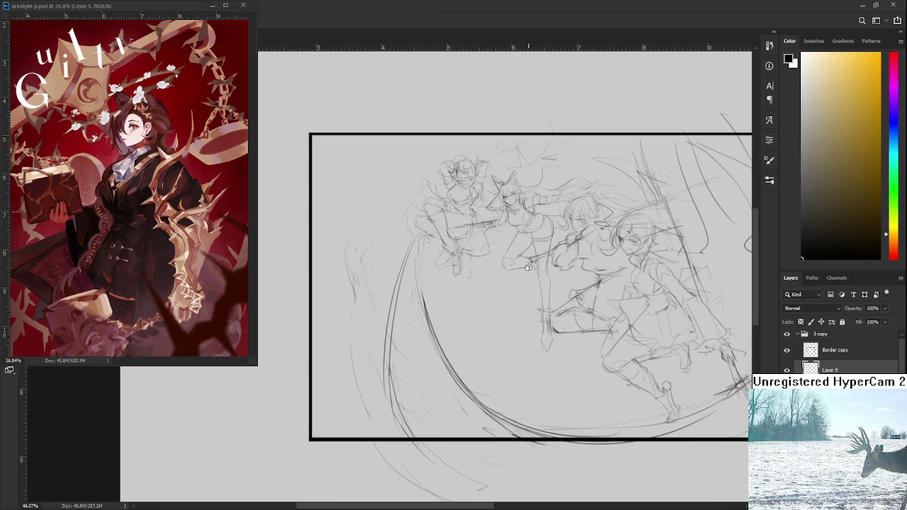
scroll(527, 266, down, 1)
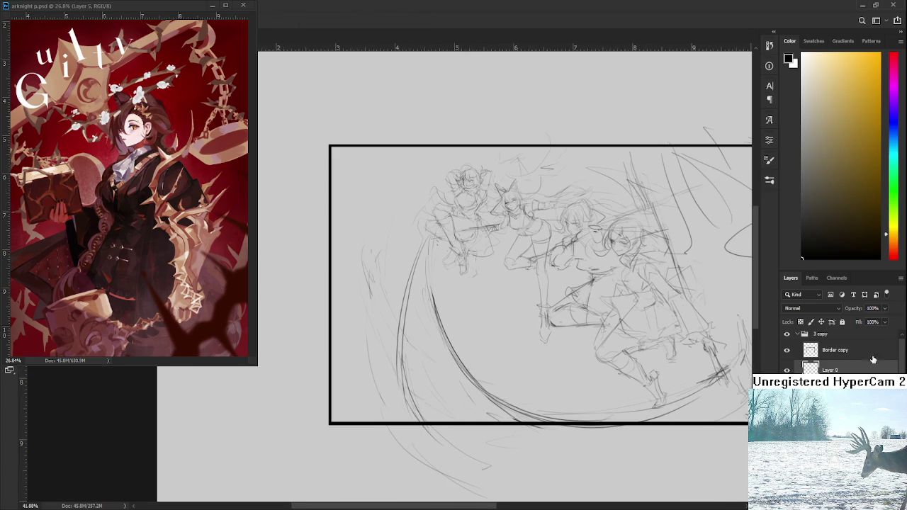
scroll(661, 367, down, 3)
key(ctrl+t)
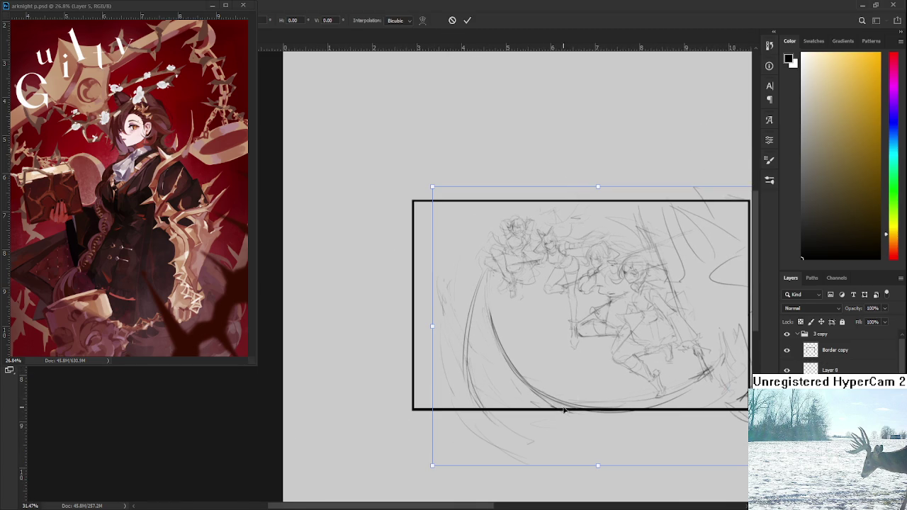
drag(430, 462, 421, 471)
key(Return)
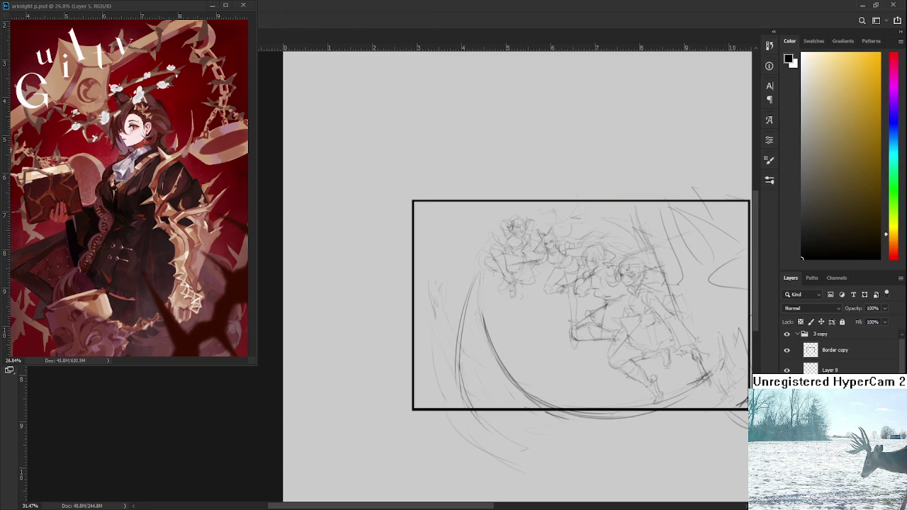
- On Layer 8, scale the figure group down and move it up slightly
ctrl+click(704, 367)
key(ctrl+t)
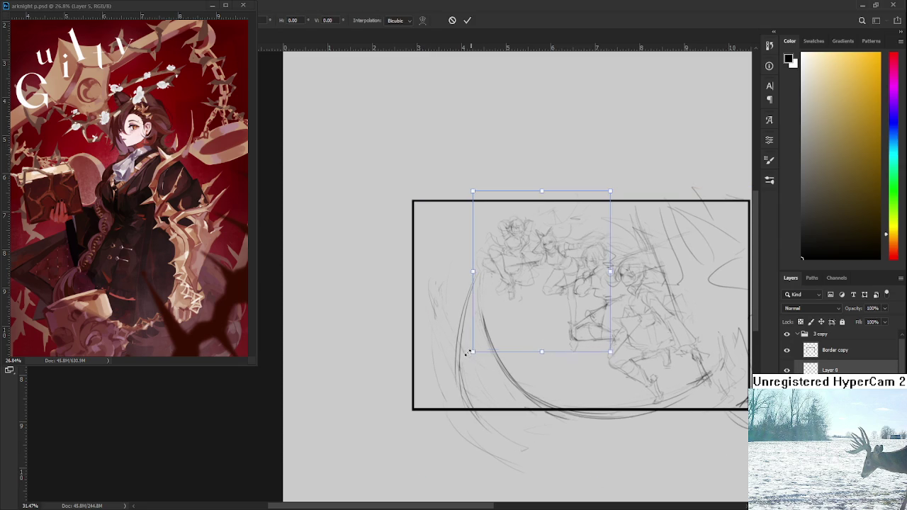
drag(467, 356, 462, 359)
drag(526, 309, 526, 305)
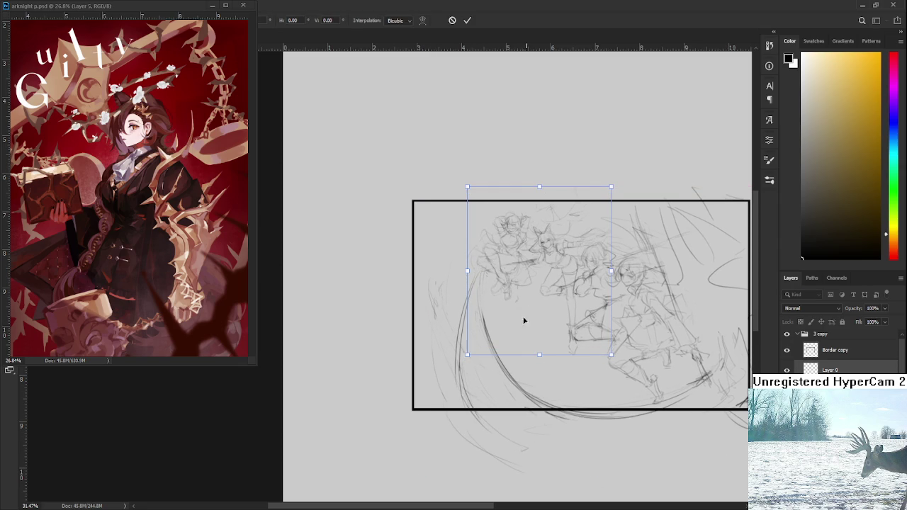
key(Return)
- Shift the upper-left figures right and down to fit the black frame
scroll(494, 358, up, 2)
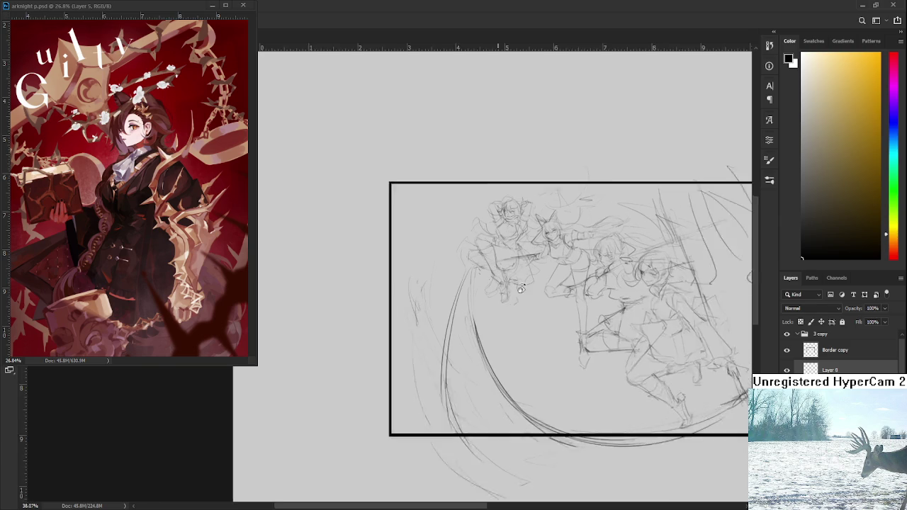
key(ctrl+t)
drag(505, 264, 516, 270)
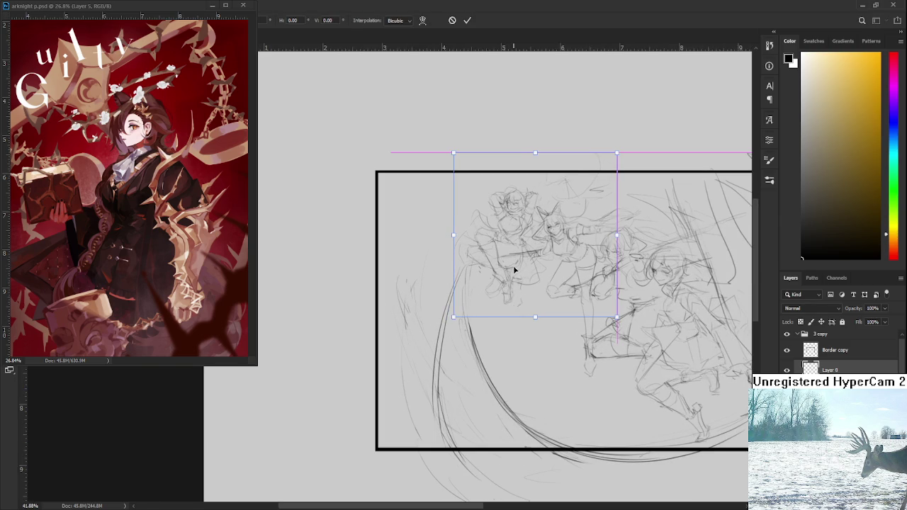
key(Return)
drag(601, 354, 570, 354)
drag(501, 247, 558, 268)
drag(595, 318, 570, 313)
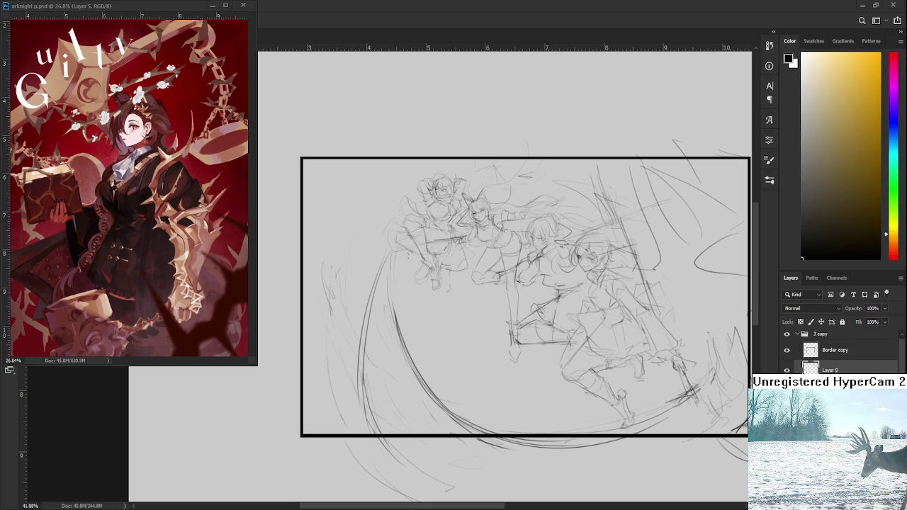
- Recentre the framed sketch, view the full arknight character art, then go Home
mouse_move(581, 280)
mouse_down()
mouse_move(602, 284)
mouse_move(585, 275)
mouse_up()
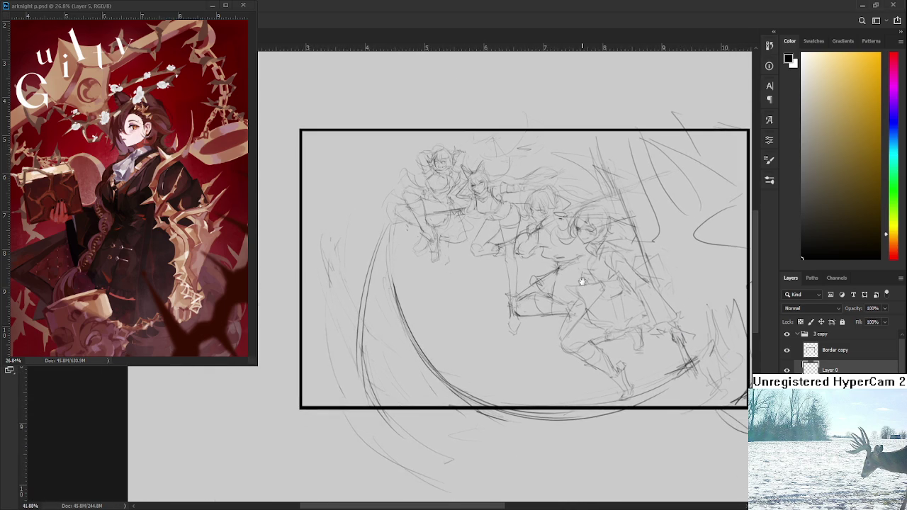
drag(601, 350, 585, 352)
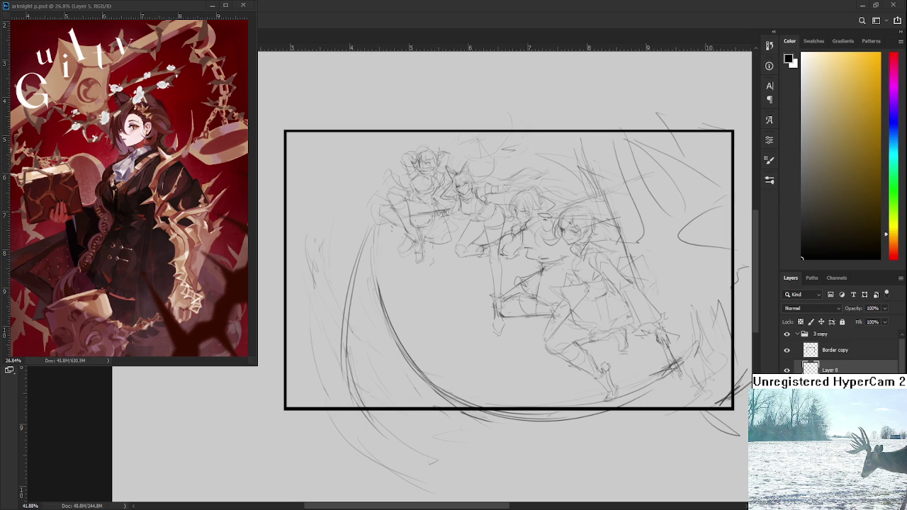
click(169, 7)
drag(170, 10, 135, 45)
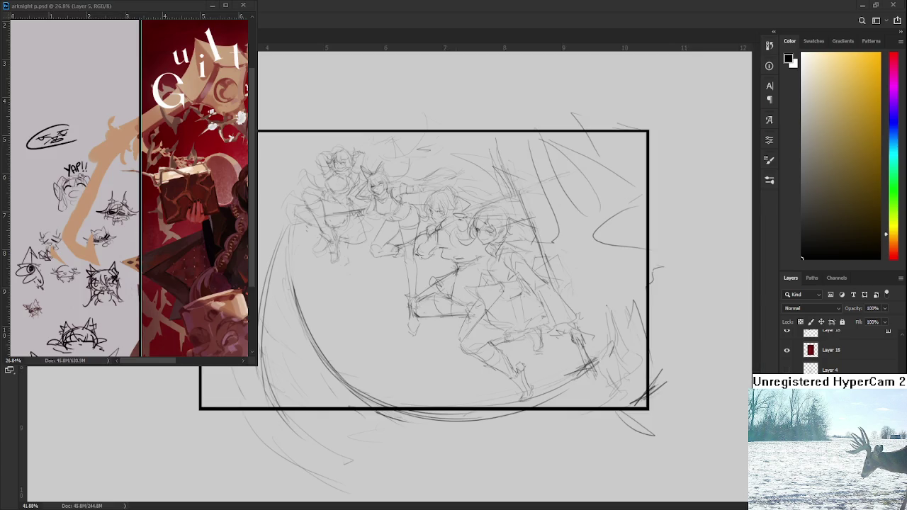
drag(205, 167, 66, 170)
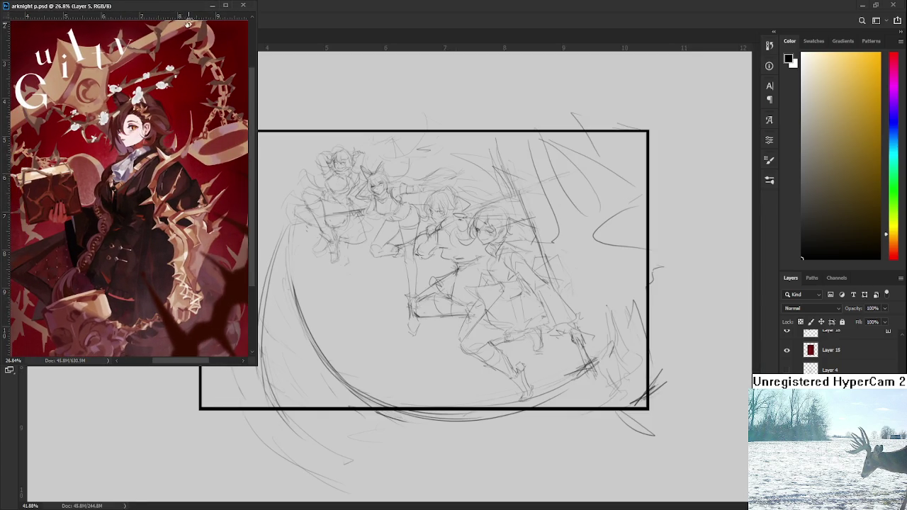
click(212, 7)
click(12, 20)
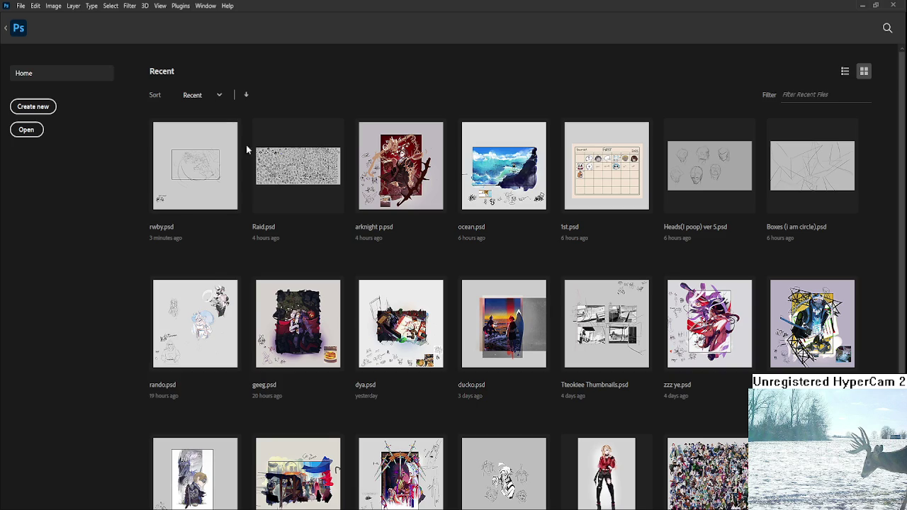
- Open Raid.psd from the Home screen's recent files
click(283, 179)
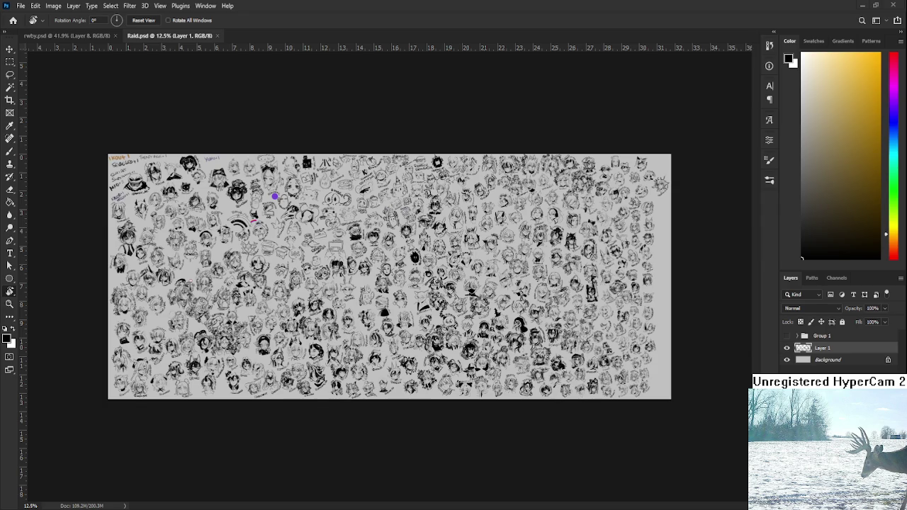
- Zoom into the empty gap below the antlered head
scroll(319, 330, up, 3)
scroll(319, 331, up, 3)
scroll(318, 331, up, 3)
scroll(319, 331, up, 3)
drag(319, 331, 161, 291)
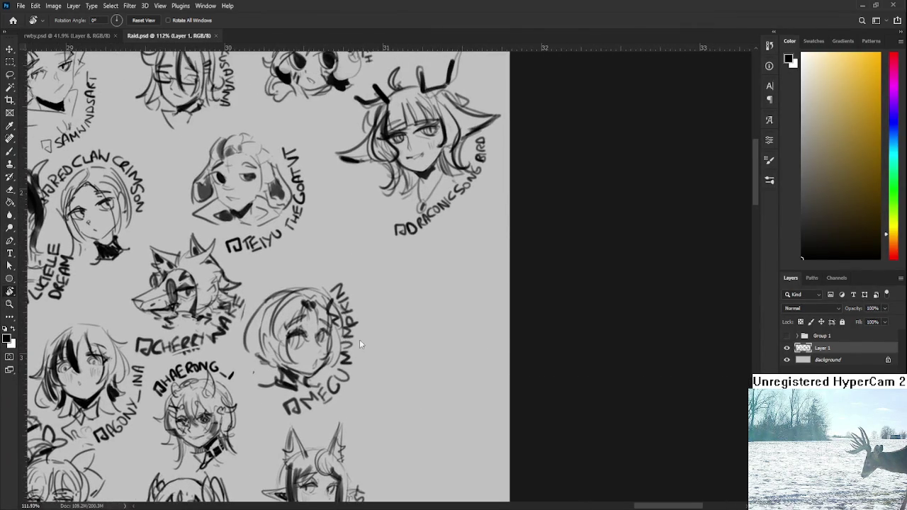
drag(540, 258, 552, 347)
- Sketch the new face's left and right eyes with the Brush
key(b)
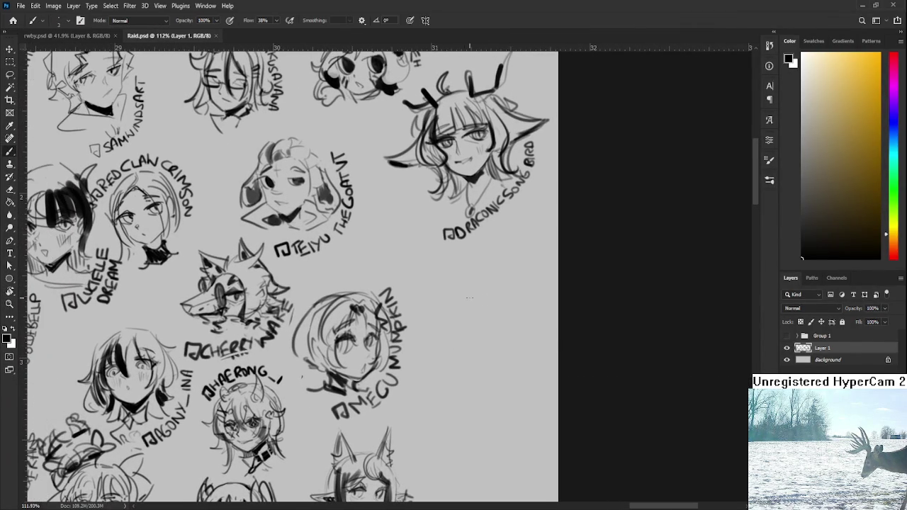
mouse_move(459, 309)
mouse_down()
mouse_move(500, 304)
mouse_move(478, 311)
mouse_up()
key(ctrl+z)
key(ctrl+z)
drag(454, 319, 474, 309)
mouse_move(490, 304)
mouse_down()
mouse_move(506, 305)
mouse_move(507, 296)
mouse_up()
mouse_move(454, 313)
mouse_down()
mouse_move(470, 308)
mouse_move(470, 295)
mouse_move(501, 292)
mouse_move(478, 312)
mouse_up()
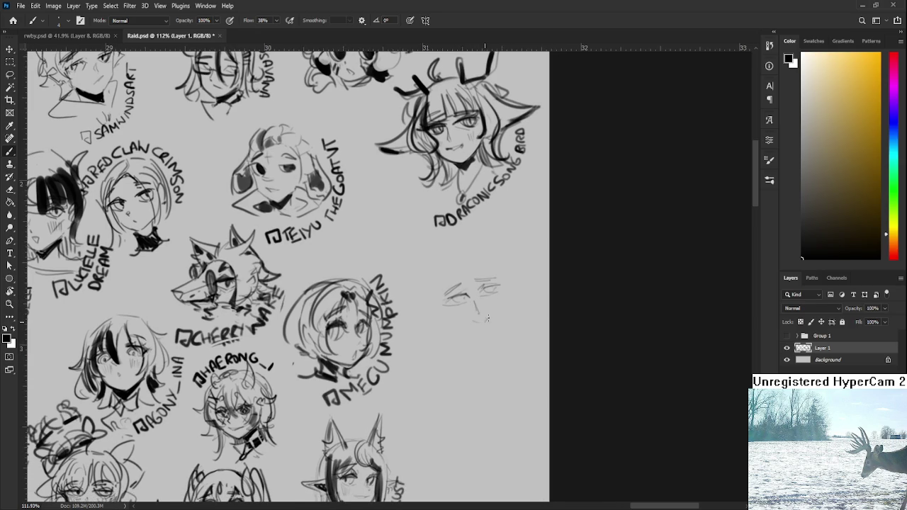
drag(488, 317, 492, 310)
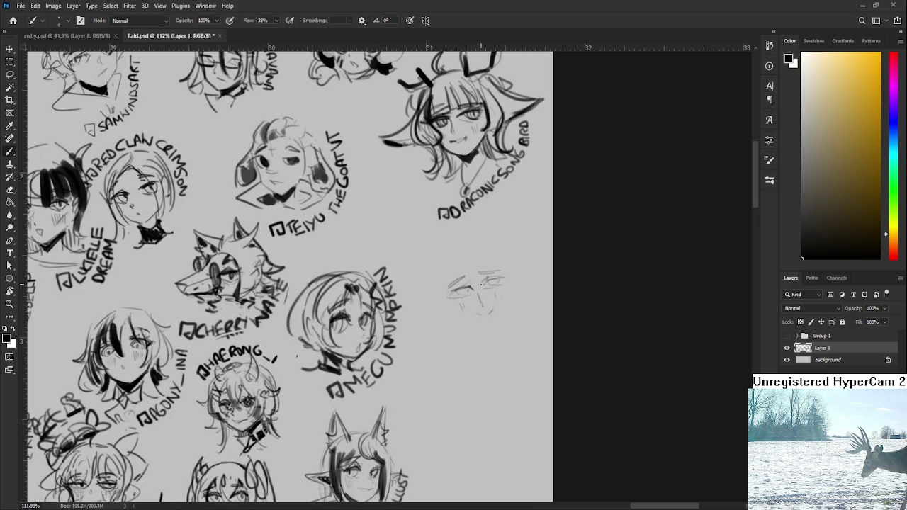
- Draw the nose and lasso-select the new face sketch
drag(457, 262, 486, 281)
mouse_move(473, 257)
mouse_down()
mouse_move(480, 284)
mouse_move(489, 273)
mouse_move(500, 281)
mouse_move(451, 294)
mouse_up()
key(ctrl+z)
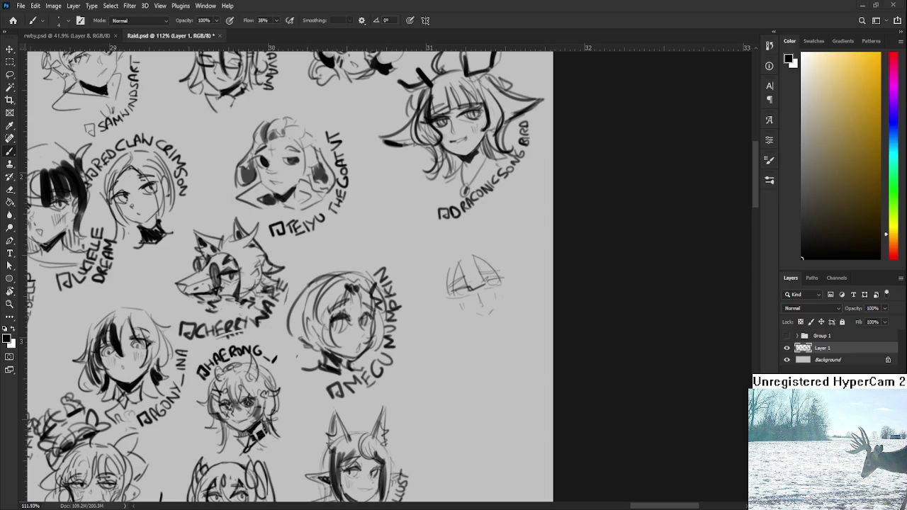
key(l)
drag(495, 318, 488, 243)
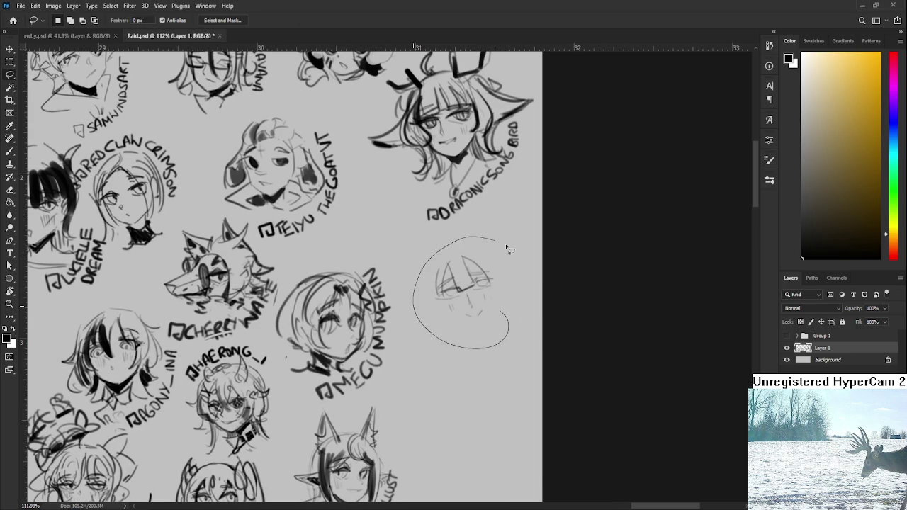
- Tilt the selected face sketch slightly
key(ctrl+t)
drag(535, 290, 543, 257)
key(Return)
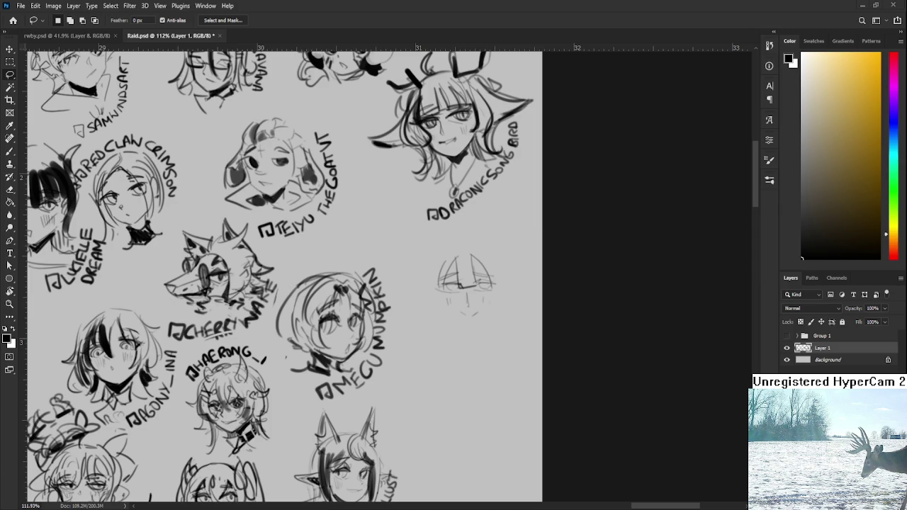
- Draw and redo the left cheek and chin lines, alternating Brush and Eraser
key(b)
mouse_move(430, 280)
mouse_down()
mouse_move(435, 337)
mouse_move(439, 326)
mouse_move(443, 337)
mouse_up()
key(ctrl+z)
key(ctrl+z)
key(ctrl+z)
mouse_move(435, 306)
mouse_down()
mouse_move(441, 333)
mouse_move(458, 340)
mouse_move(488, 322)
mouse_move(458, 341)
mouse_up()
key(ctrl+z)
key(ctrl+z)
key(ctrl+z)
key(e)
key(b)
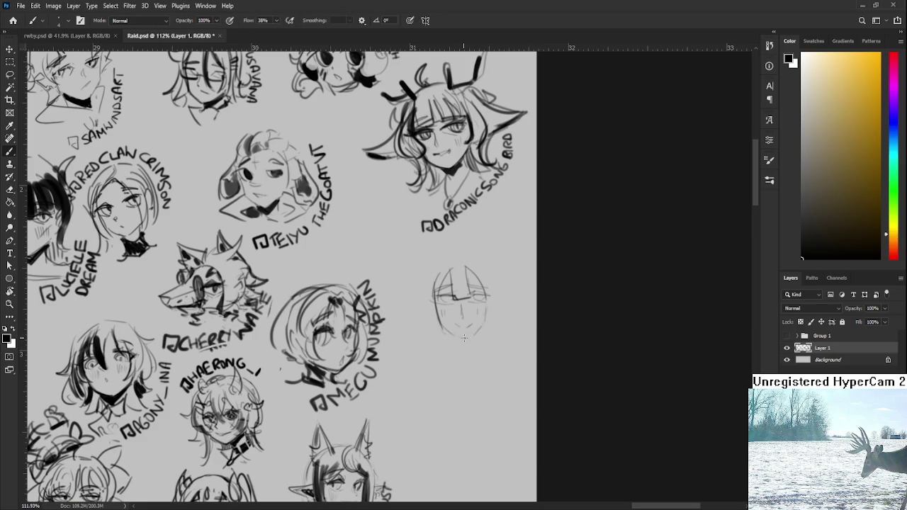
key(e)
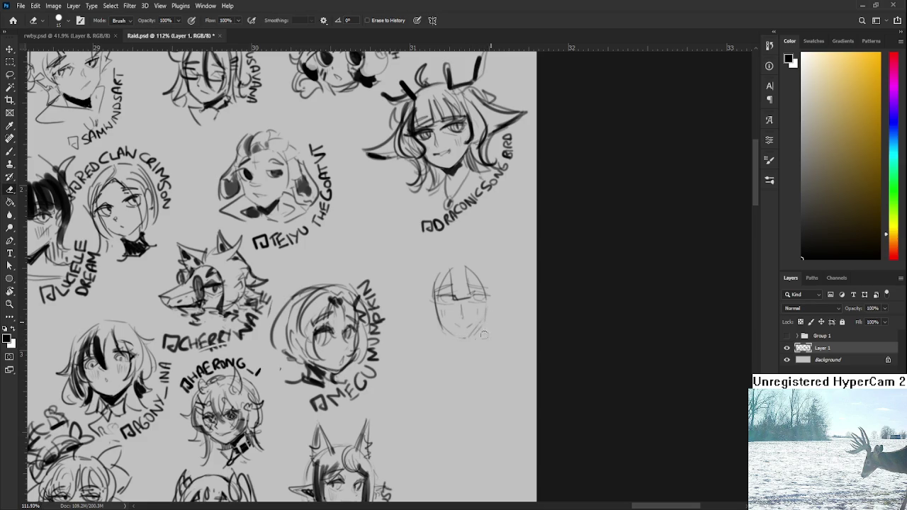
key(b)
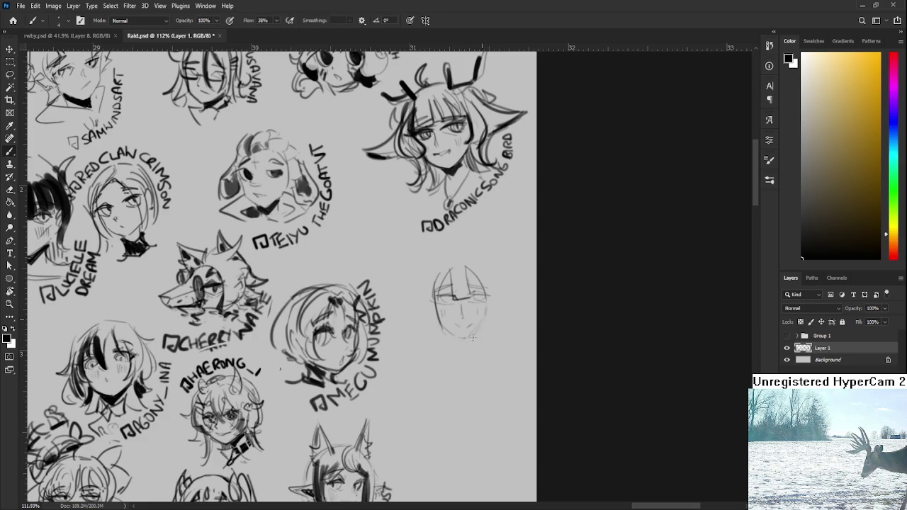
key(e)
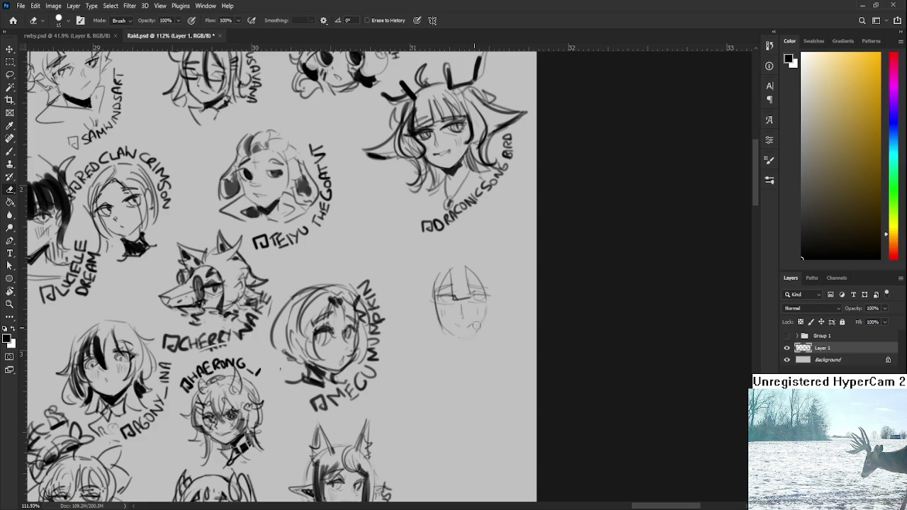
key(b)
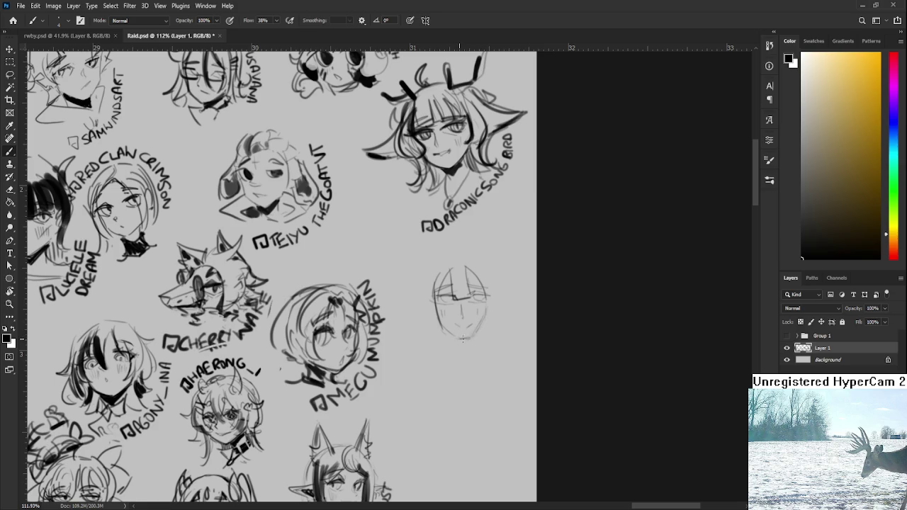
- Lasso the chin, adjust it with a free transform, and deselect
key(l)
mouse_move(450, 322)
mouse_down()
mouse_move(462, 336)
mouse_move(475, 320)
mouse_up()
key(ctrl+t)
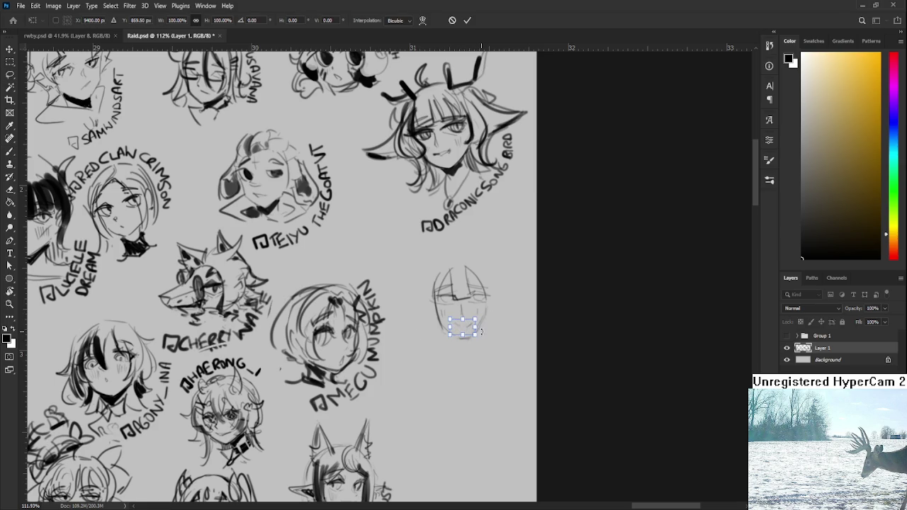
key(Return)
key(ctrl+d)
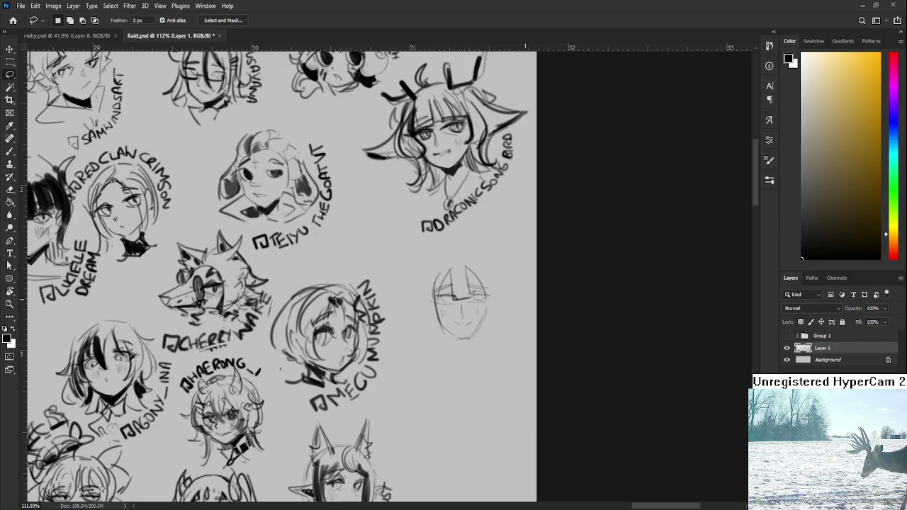
- Draw long hair down both sides of the head plus chin and shoulder lines
key(b)
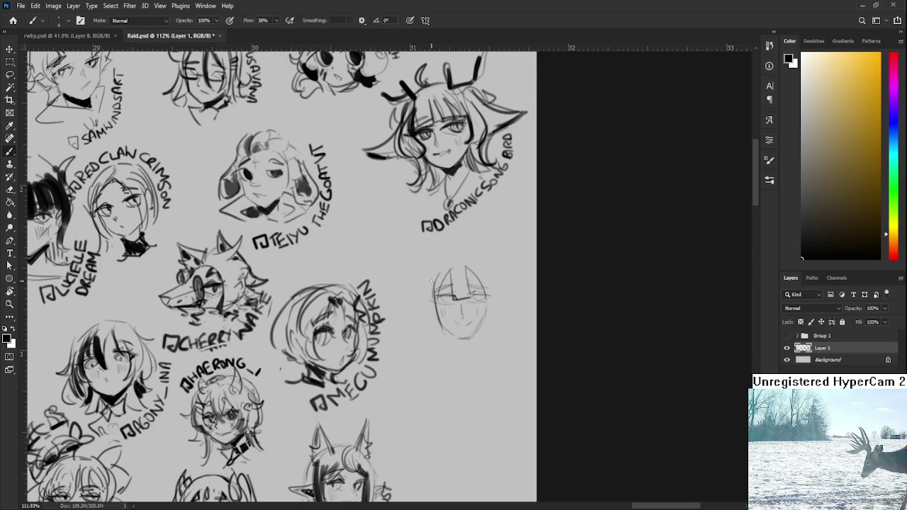
drag(434, 270, 425, 320)
mouse_move(477, 268)
mouse_down()
mouse_move(488, 324)
mouse_move(478, 346)
mouse_move(457, 344)
mouse_move(473, 369)
mouse_up()
mouse_move(477, 332)
mouse_down()
mouse_move(482, 356)
mouse_move(497, 349)
mouse_move(419, 354)
mouse_move(501, 349)
mouse_up()
key(ctrl+z)
drag(425, 354, 427, 270)
key(ctrl+z)
mouse_move(487, 280)
mouse_down()
mouse_move(488, 330)
mouse_move(500, 338)
mouse_up()
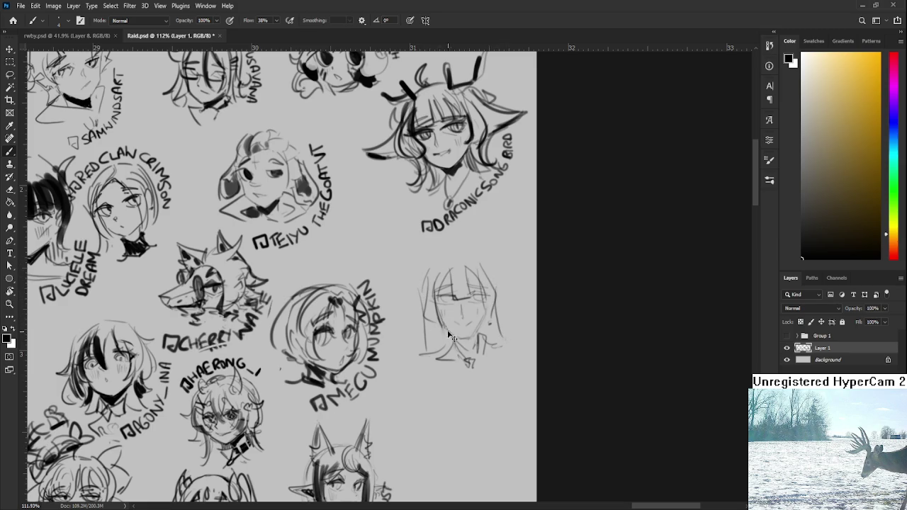
key(ctrl+z)
drag(424, 286, 427, 347)
- Lasso the left eye, tilt it slightly, and reselect the eye
key(l)
drag(454, 304, 472, 289)
key(ctrl+t)
key(Return)
drag(478, 308, 489, 305)
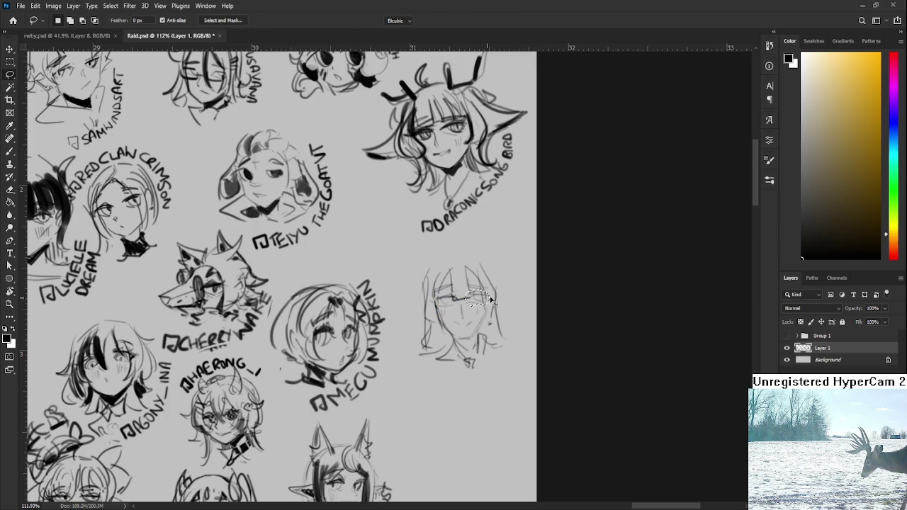
- Nudge the selected eye slightly sideways with a free transform
key(ctrl+t)
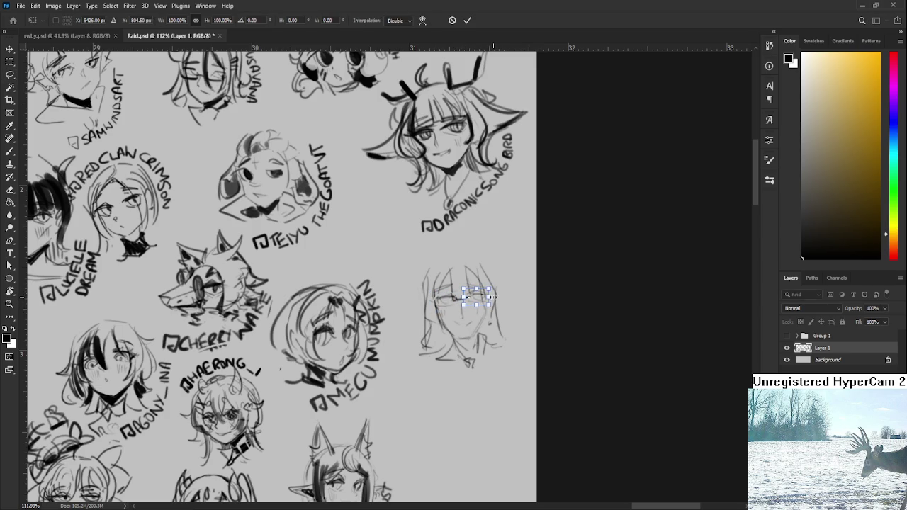
drag(494, 291, 498, 308)
key(Return)
key(b)
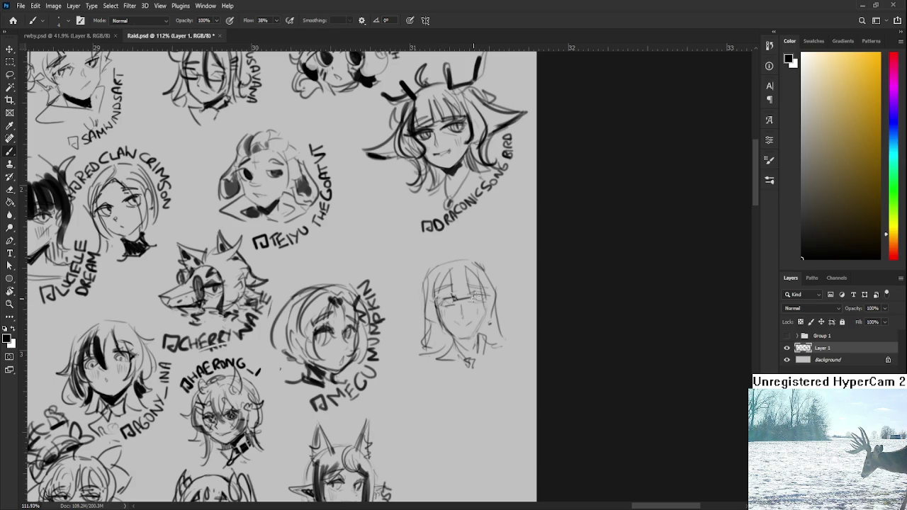
- Partly erase and retouch the eyes, alternating Eraser and Brush
key(e)
key(b)
key(e)
mouse_move(470, 297)
mouse_down()
mouse_move(485, 303)
mouse_move(446, 297)
mouse_move(477, 295)
mouse_up()
key(b)
key(e)
key(b)
key(e)
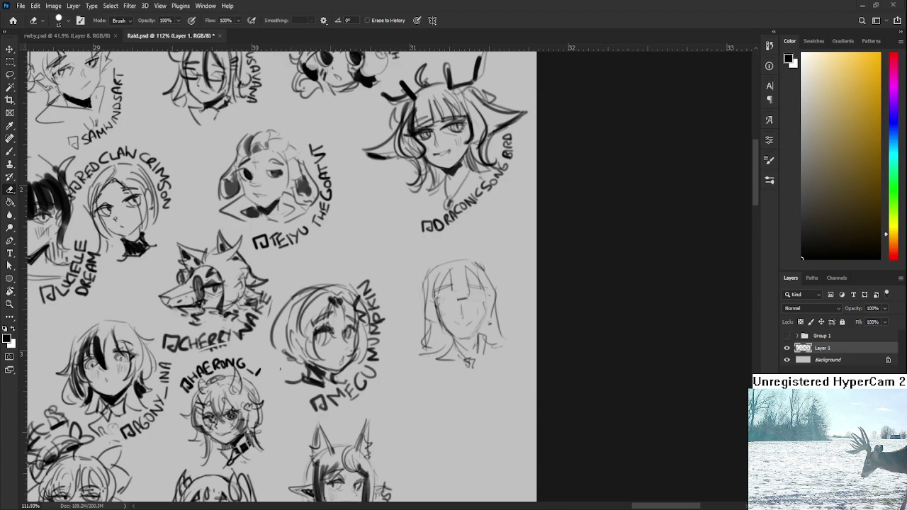
scroll(443, 308, up, 2)
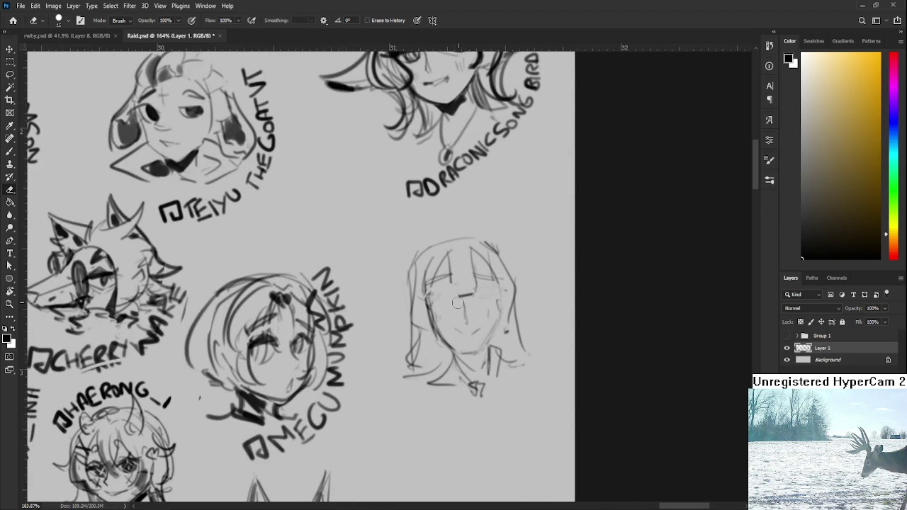
- Lasso the whole new head and tilt it slightly clockwise
key(l)
mouse_move(421, 234)
mouse_down()
mouse_move(379, 371)
mouse_move(546, 227)
mouse_up()
key(ctrl+t)
drag(602, 216, 607, 239)
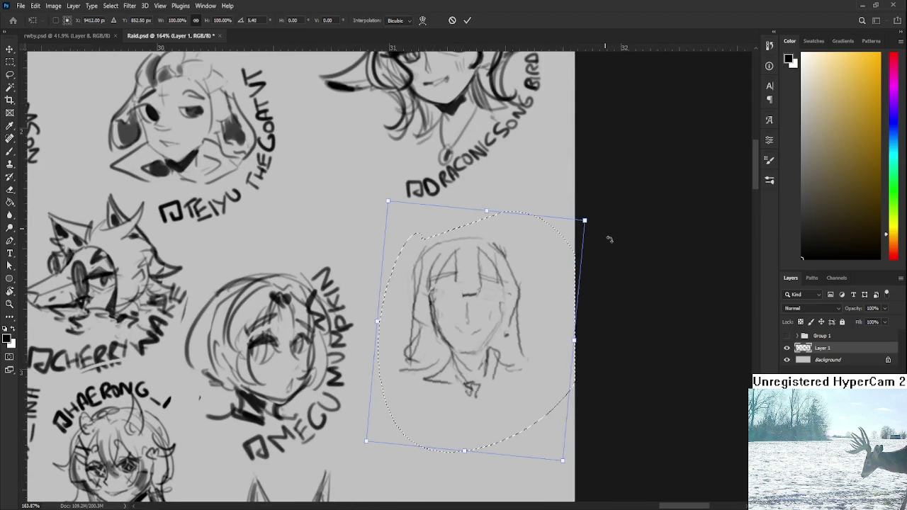
key(Return)
- Redraw the cheek lines darker and extend the left eye line leftward
key(b)
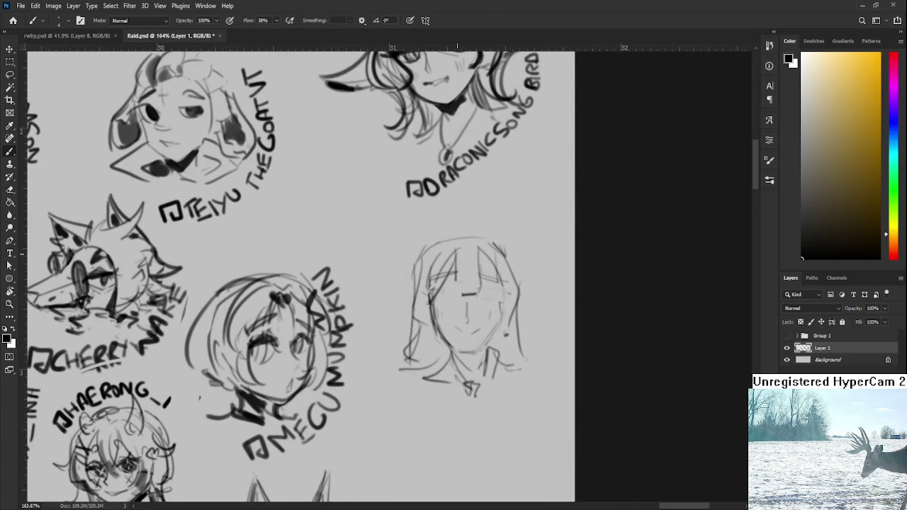
mouse_move(433, 286)
mouse_down()
mouse_move(436, 342)
mouse_move(437, 334)
mouse_up()
key(ctrl+z)
mouse_move(483, 245)
mouse_down()
mouse_move(504, 286)
mouse_move(505, 326)
mouse_up()
key(ctrl+z)
key(ctrl+z)
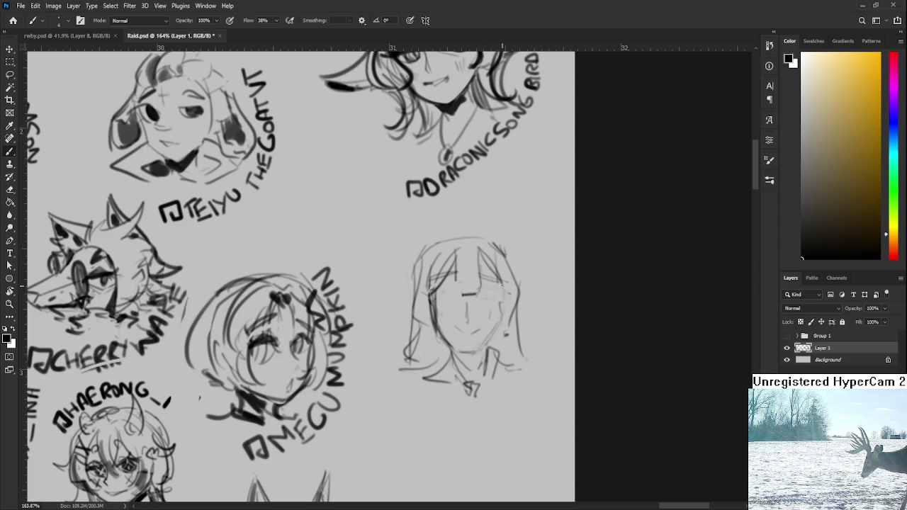
key(e)
key(b)
mouse_move(444, 295)
mouse_down()
mouse_move(461, 294)
mouse_move(455, 301)
mouse_up()
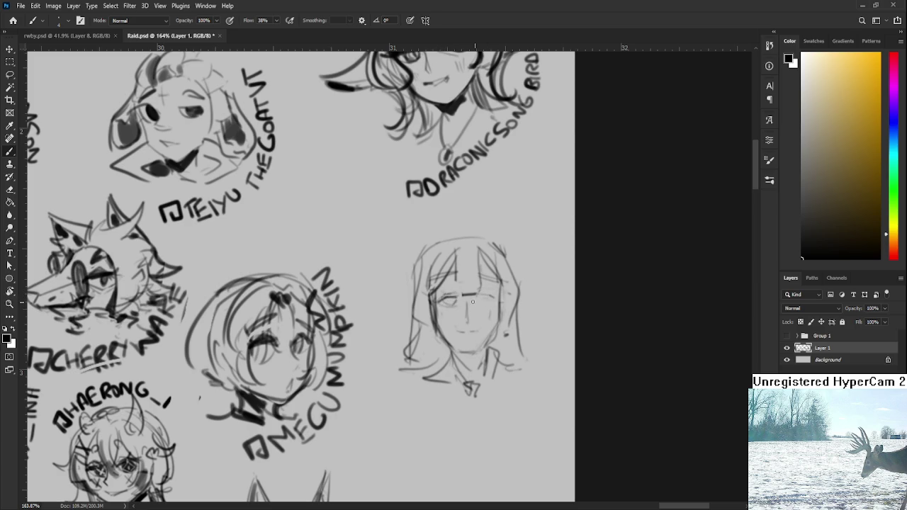
- Extend the right eye line and erase old hair strokes near the forehead
mouse_move(480, 299)
mouse_down()
mouse_move(493, 296)
mouse_move(446, 264)
mouse_move(445, 278)
mouse_up()
key(e)
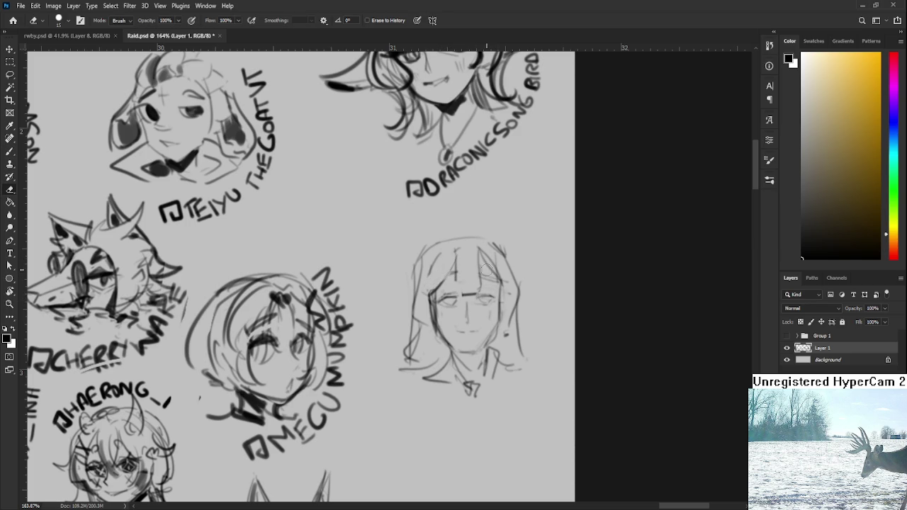
drag(492, 248, 488, 278)
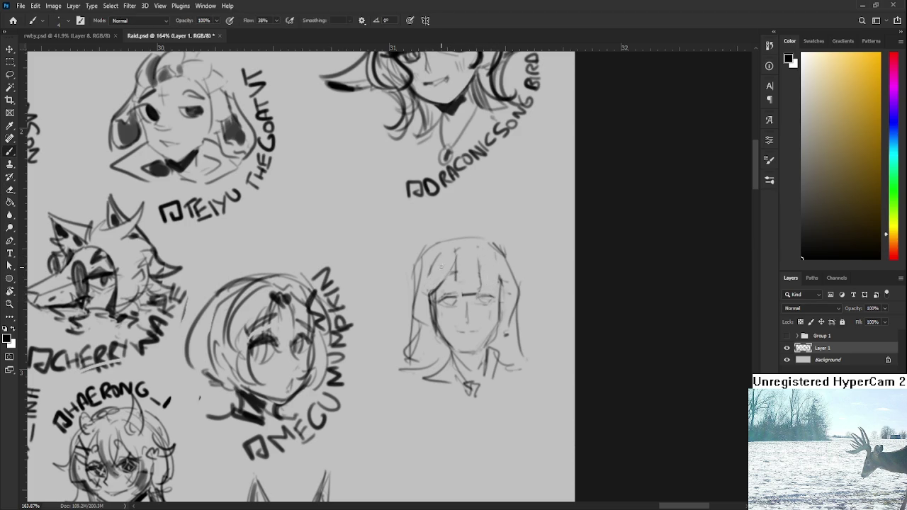
key(b)
mouse_move(427, 248)
mouse_down()
mouse_move(420, 311)
mouse_move(442, 259)
mouse_move(412, 315)
mouse_move(435, 297)
mouse_up()
- Draw new fringe strands and a dark hair stroke on the right
key(b)
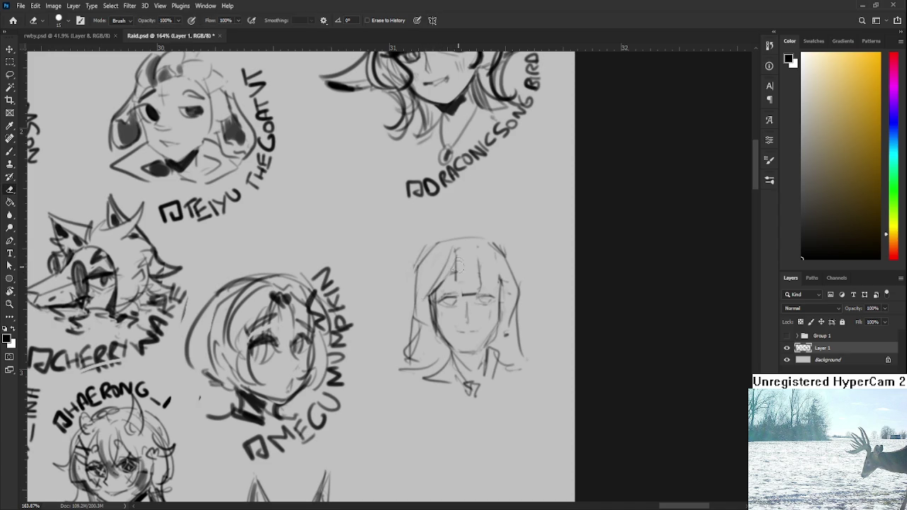
drag(455, 251, 477, 293)
drag(476, 253, 481, 293)
drag(451, 258, 461, 296)
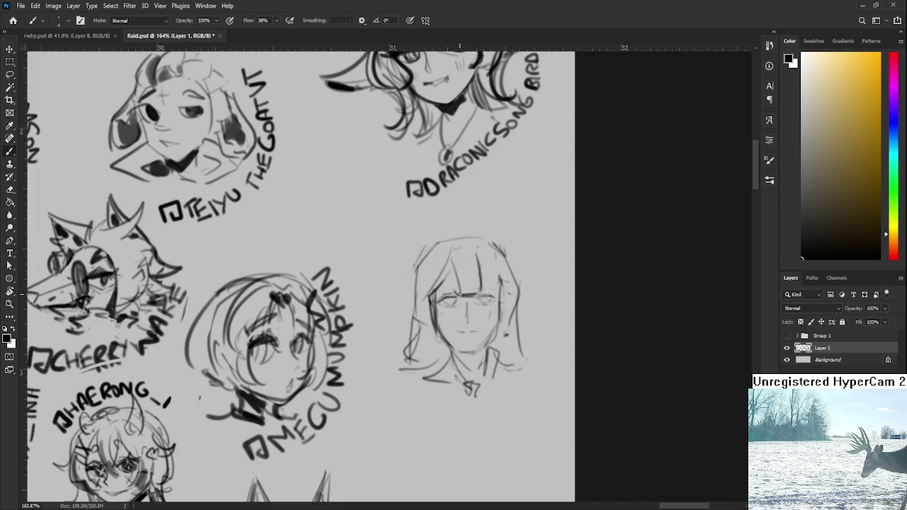
key(ctrl+z)
drag(479, 260, 481, 295)
key(e)
key(b)
drag(489, 265, 498, 289)
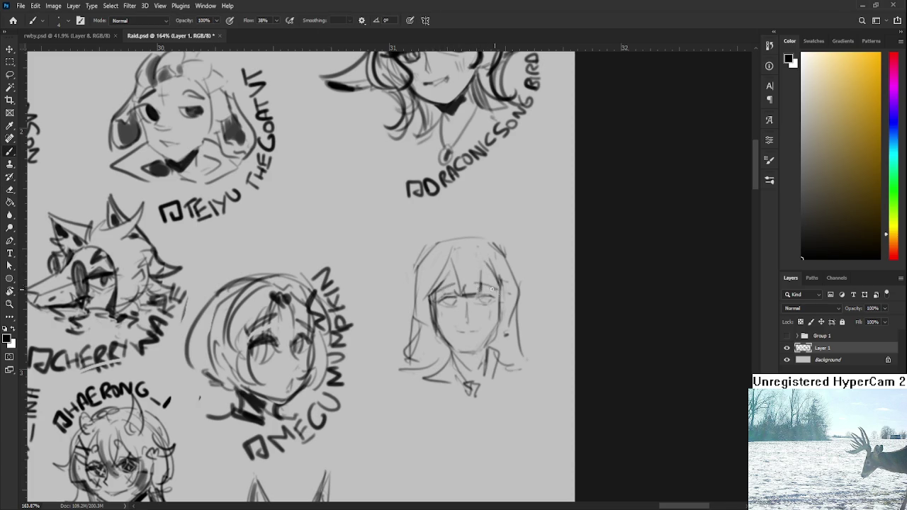
drag(461, 265, 461, 277)
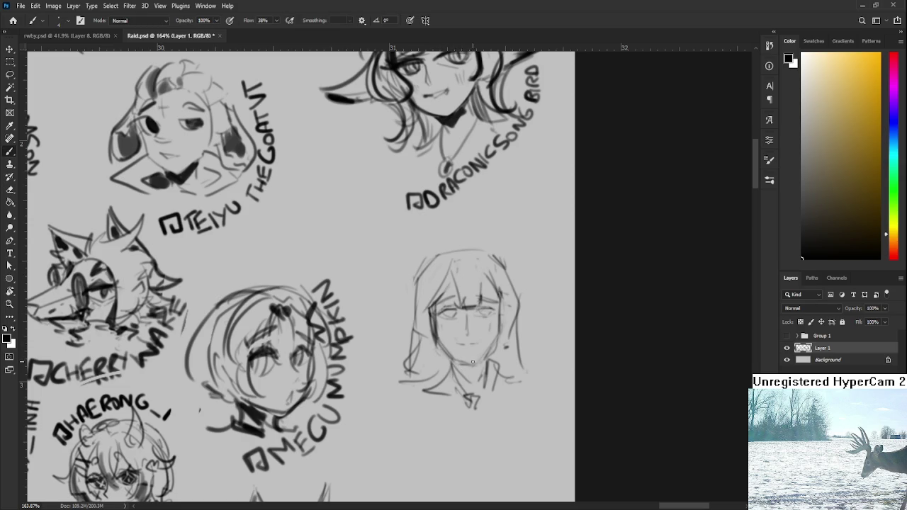
- Darken the hair's left and right outlines and add strokes at its top-left
drag(479, 380, 491, 357)
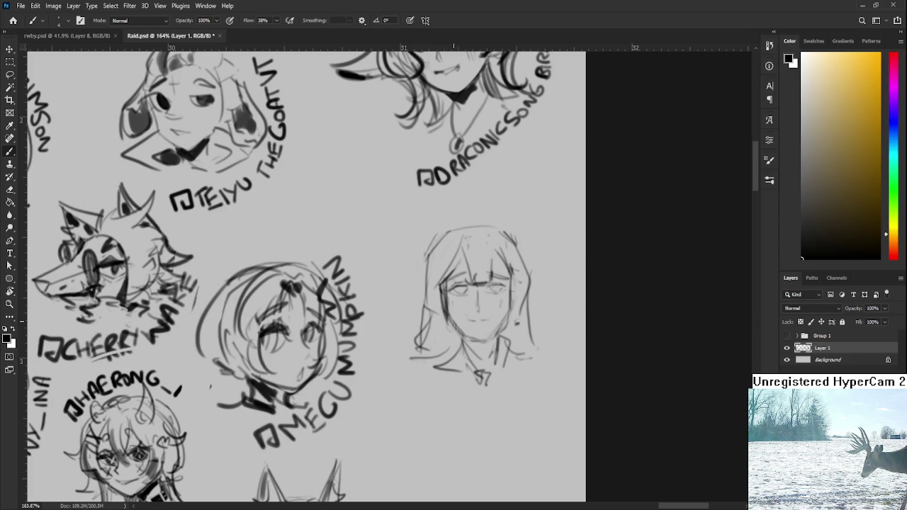
drag(424, 272, 458, 345)
drag(424, 297, 441, 340)
drag(528, 250, 537, 329)
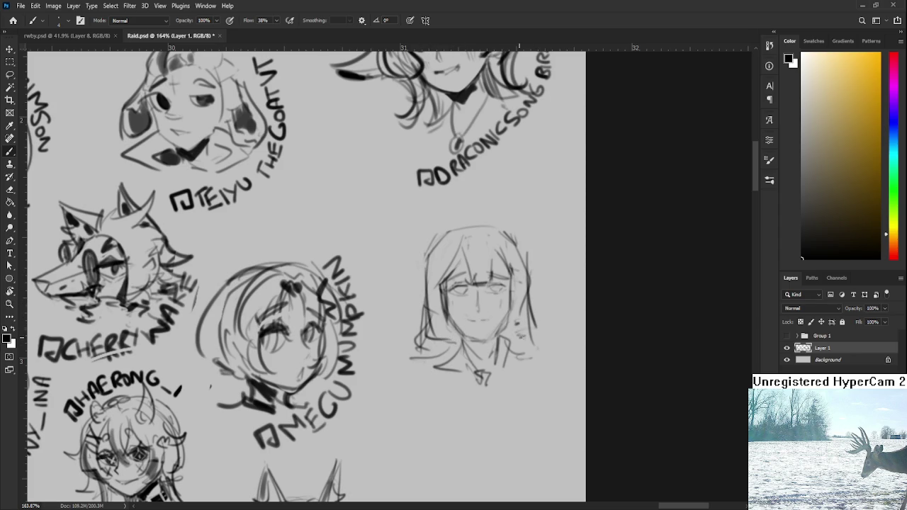
drag(430, 265, 425, 363)
mouse_move(423, 240)
mouse_down()
mouse_move(443, 236)
mouse_move(423, 238)
mouse_move(445, 239)
mouse_move(463, 288)
mouse_move(492, 316)
mouse_move(508, 304)
mouse_move(482, 312)
mouse_move(508, 304)
mouse_move(488, 309)
mouse_move(496, 298)
mouse_move(482, 306)
mouse_move(508, 303)
mouse_up()
scroll(486, 319, down, 1)
key(ctrl+z)
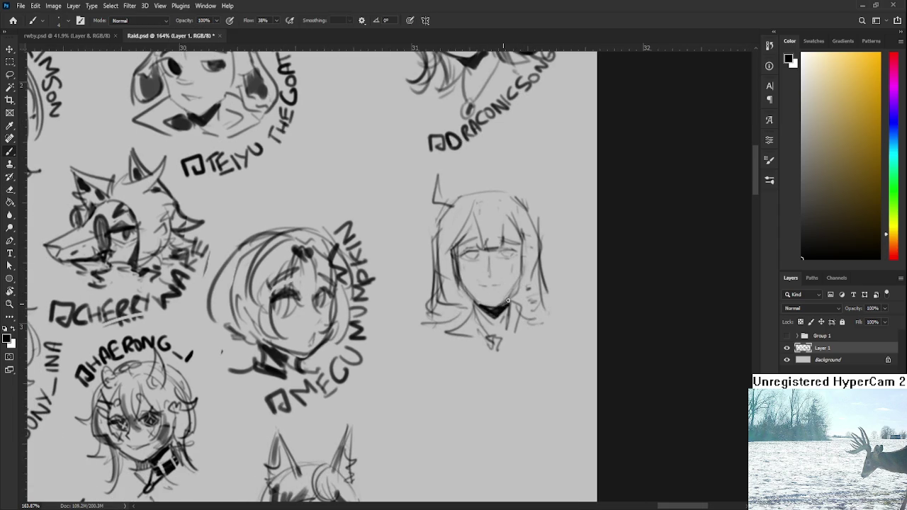